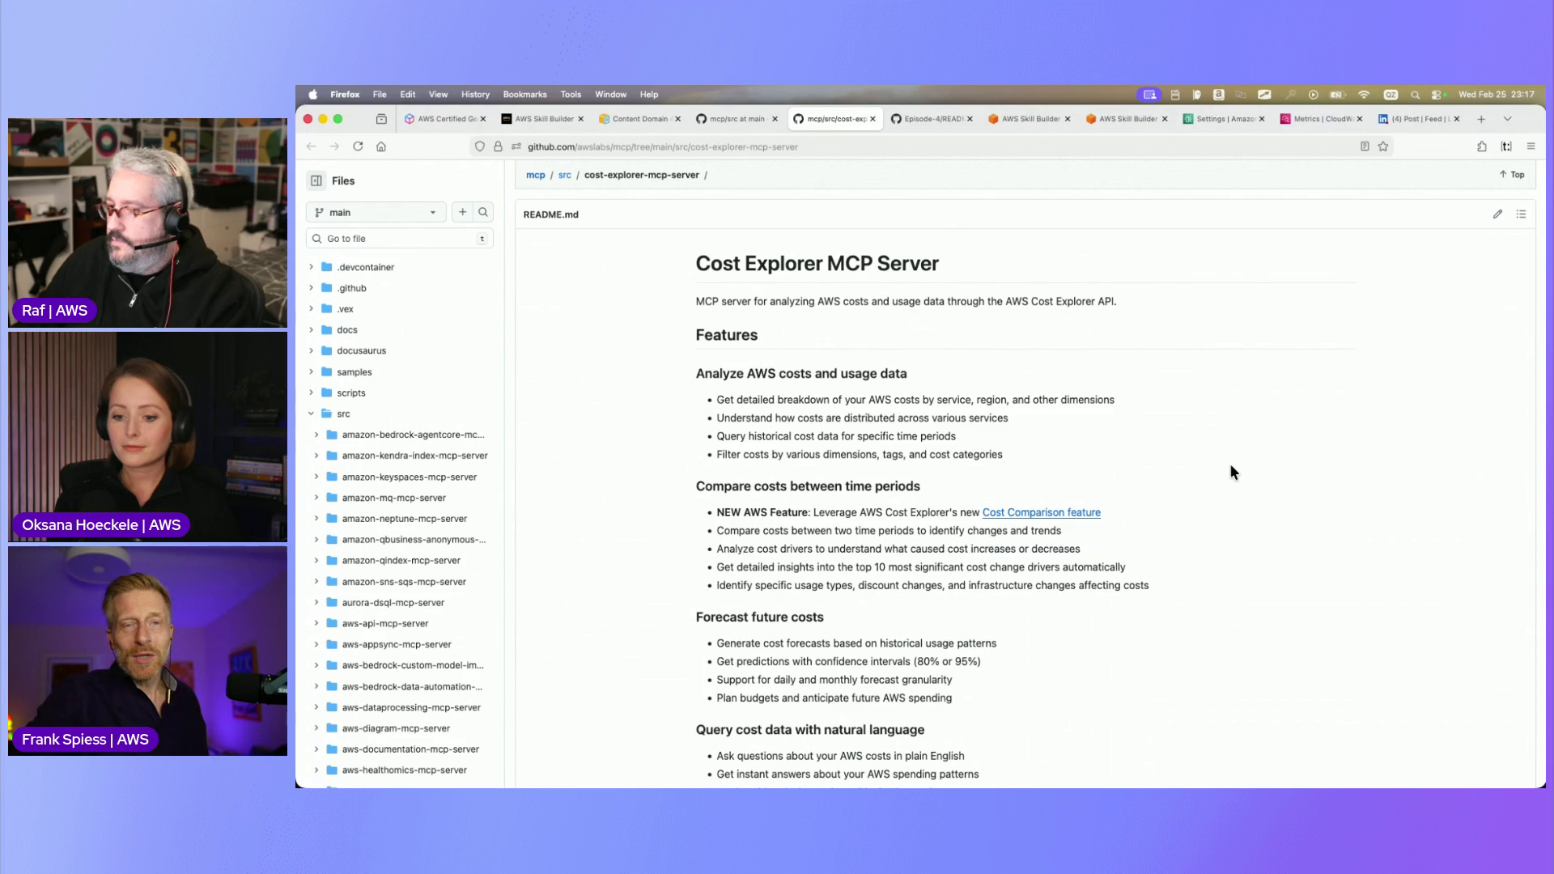
Review the cost-explorer-mcp-server README's Features list, then bring the Kiro project window forward
{"action": "scroll", "coordinate": [1230, 465], "scroll_direction": "down", "scroll_amount": 5}
{"action": "scroll", "coordinate": [1231, 472], "scroll_direction": "down", "scroll_amount": 3}
{"action": "scroll", "coordinate": [1230, 472], "scroll_direction": "up", "scroll_amount": 5}
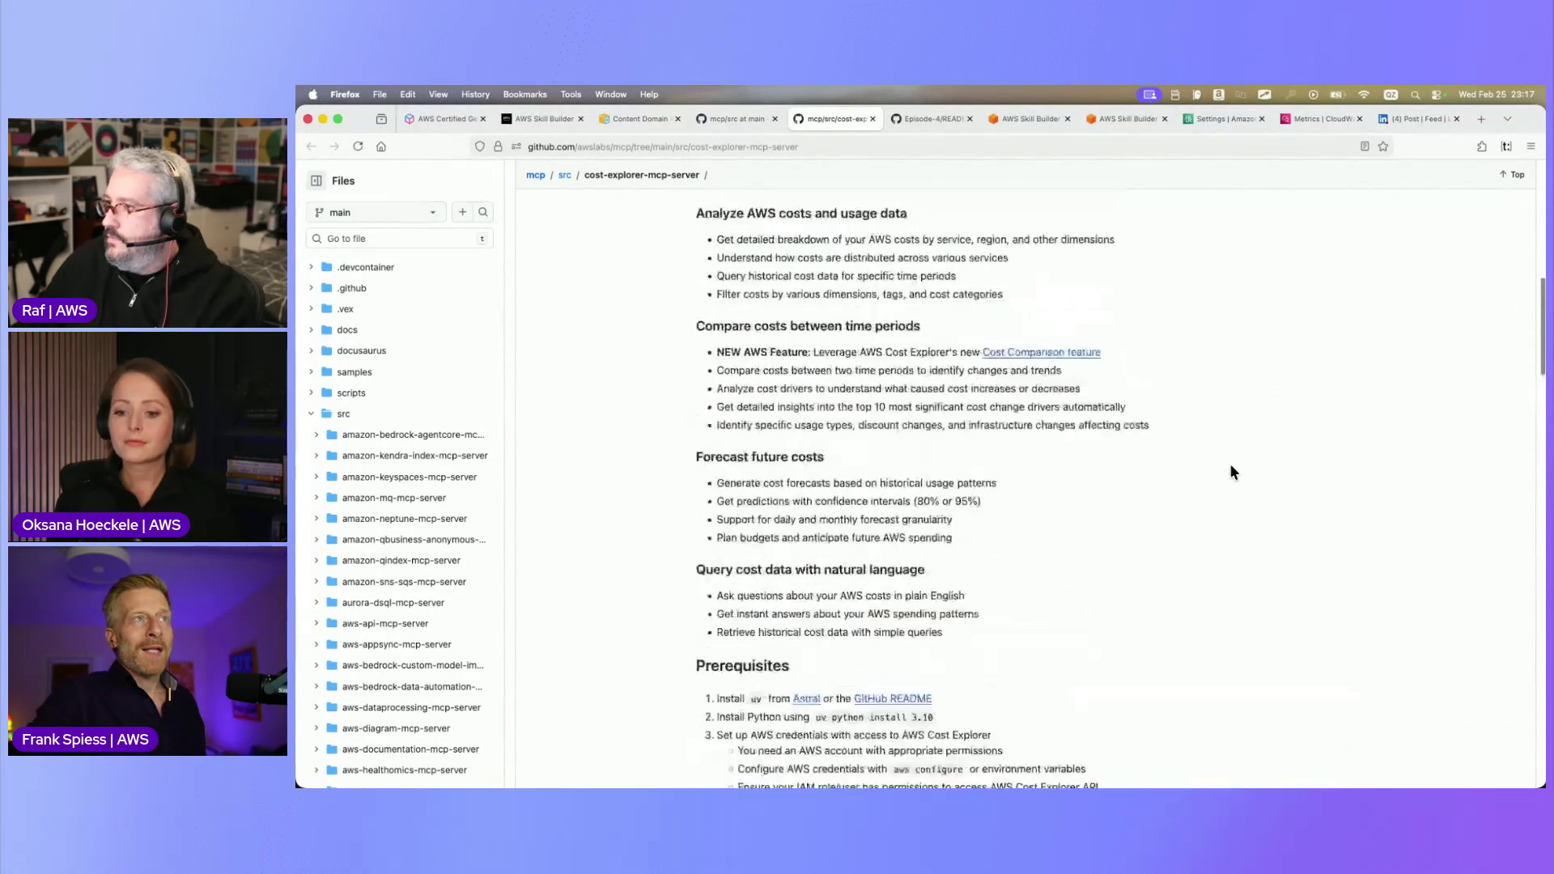
{"action": "scroll", "coordinate": [1230, 472], "scroll_direction": "up", "scroll_amount": 2}
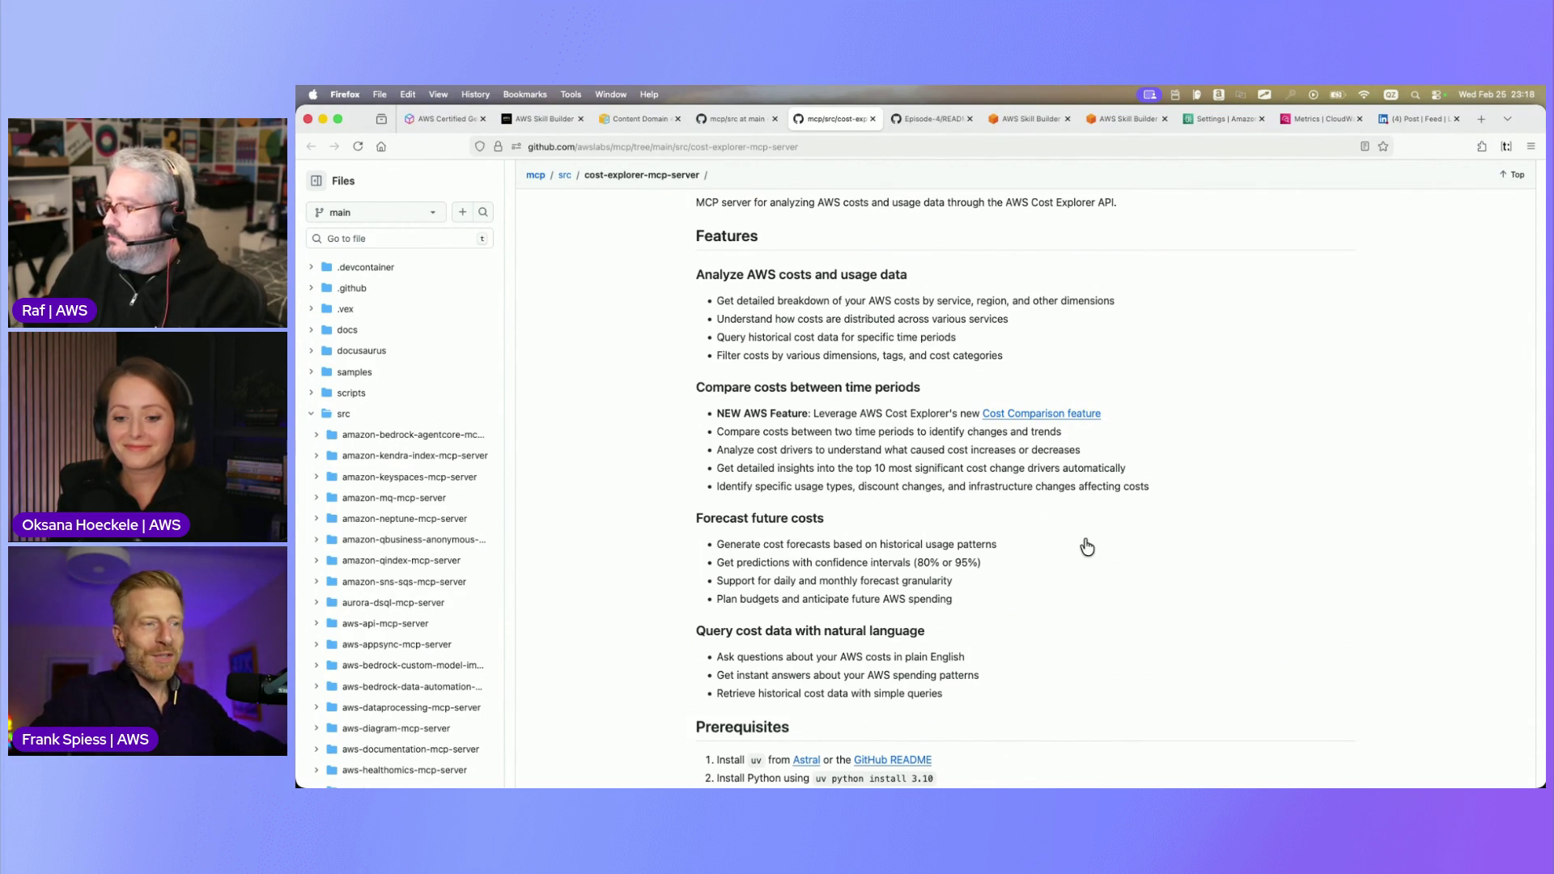
{"action": "key", "text": "super+Tab"}
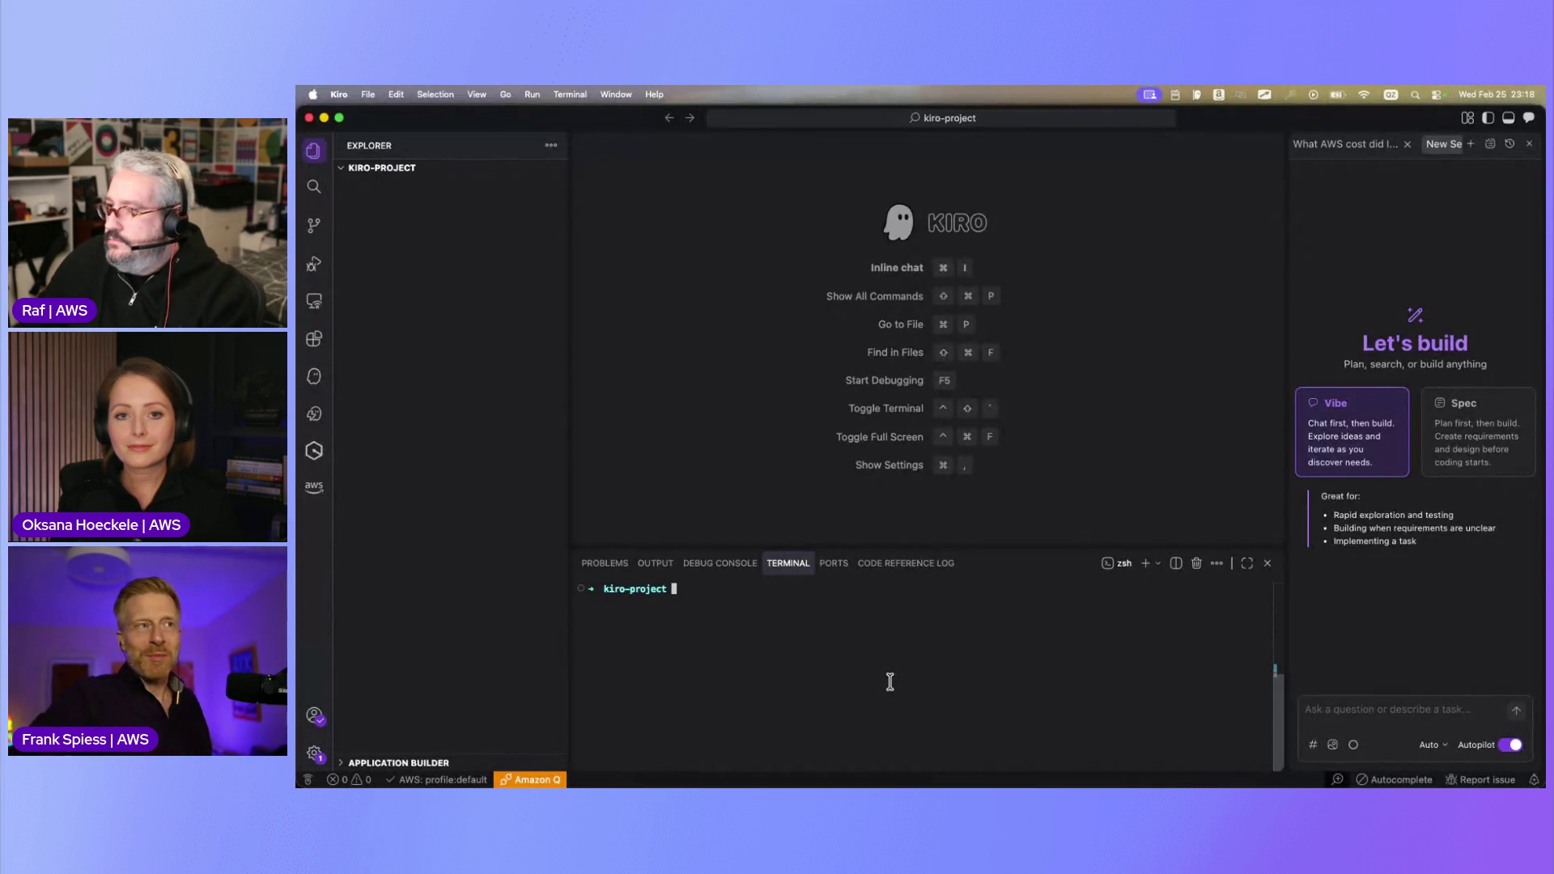
Launch kiro-cli in the Kiro terminal, check the MCP server load messages, then open the Episode-4 README
{"action": "type", "text": "kirco"}
{"action": "key", "text": "BackSpace"}
{"action": "key", "text": "BackSpace"}
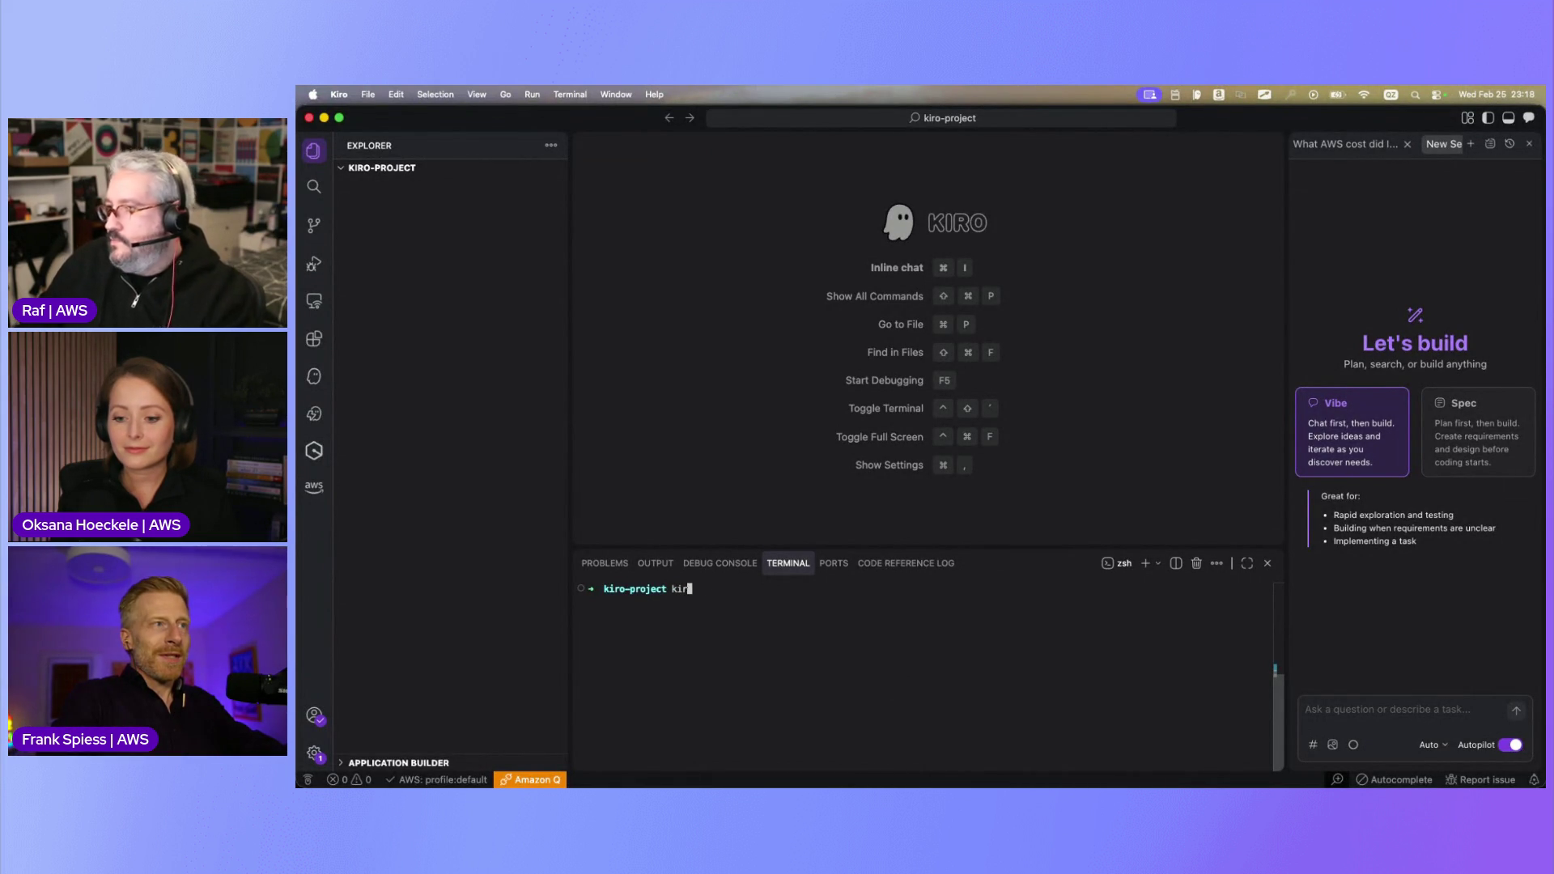
{"action": "type", "text": "o-cli"}
{"action": "key", "text": "Return"}
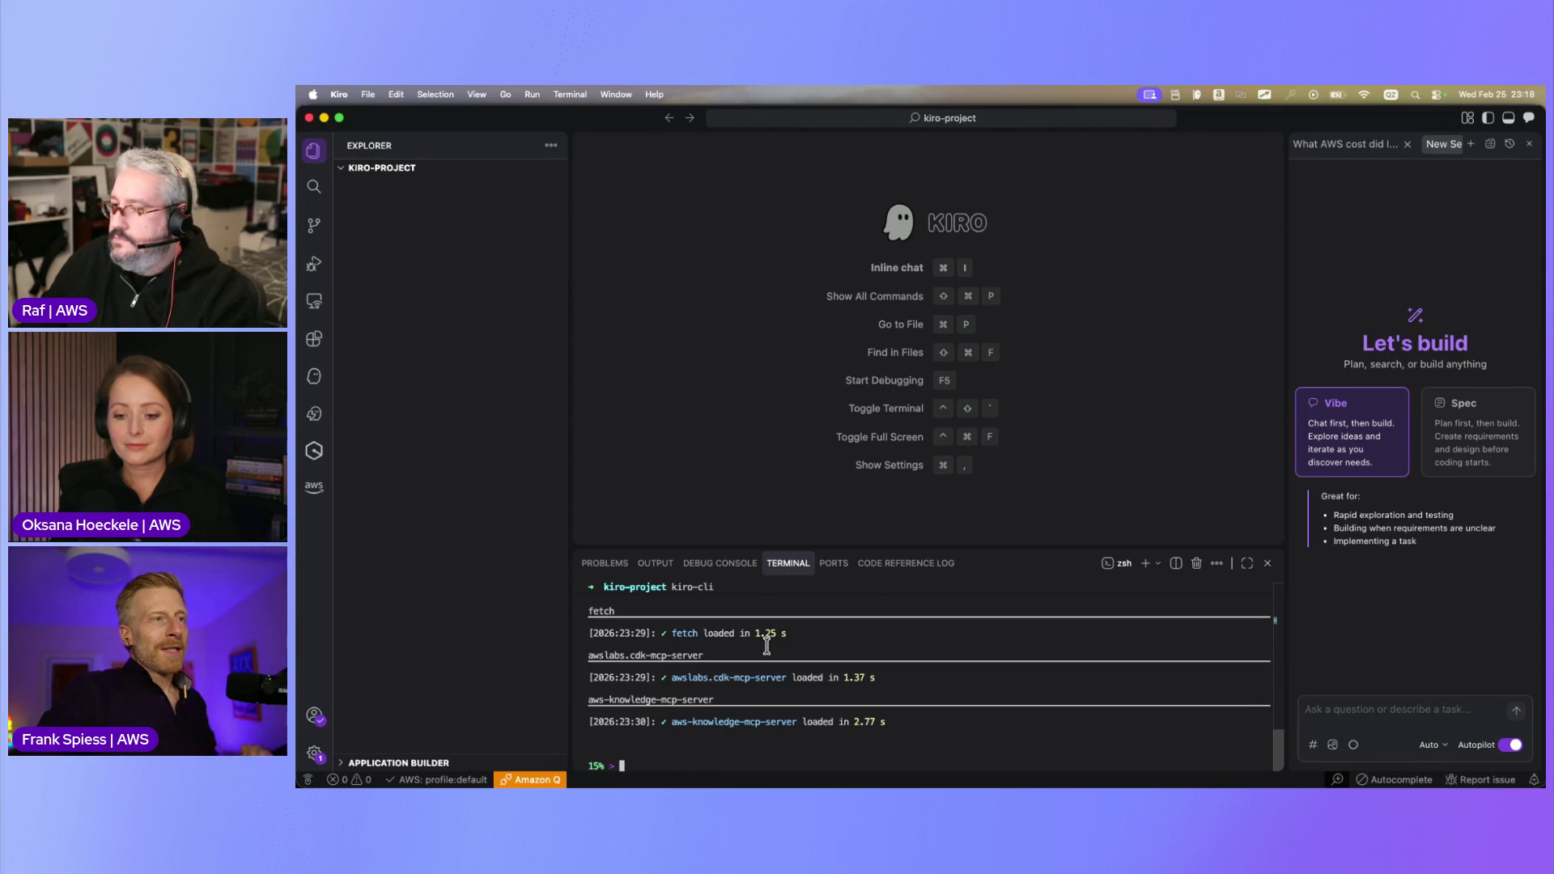
{"action": "scroll", "coordinate": [695, 753], "scroll_direction": "up", "scroll_amount": 3}
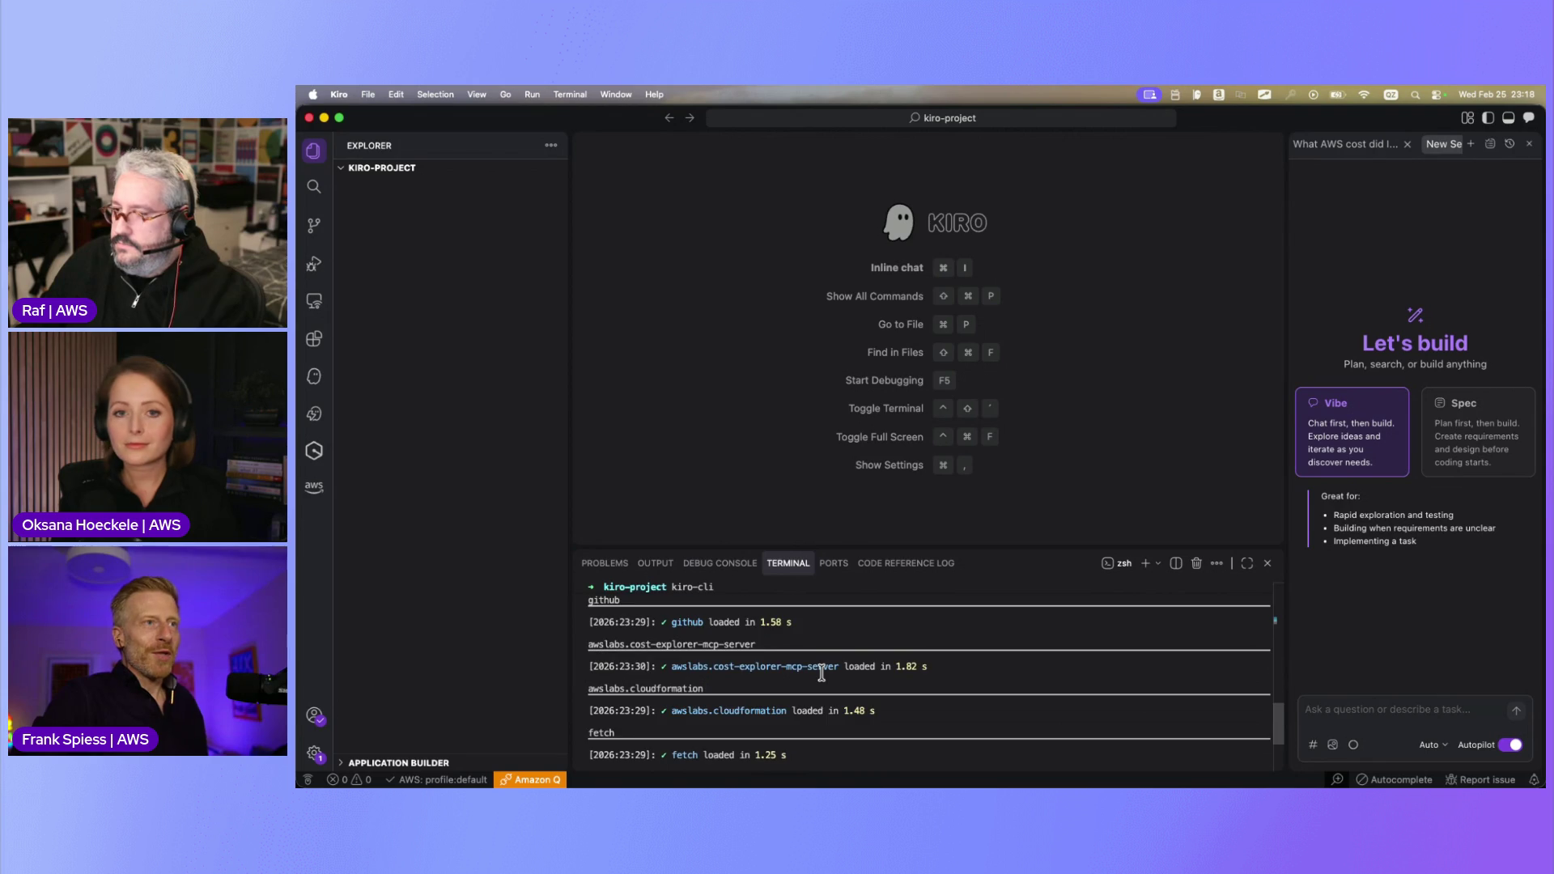
{"action": "scroll", "coordinate": [821, 671], "scroll_direction": "down", "scroll_amount": 3}
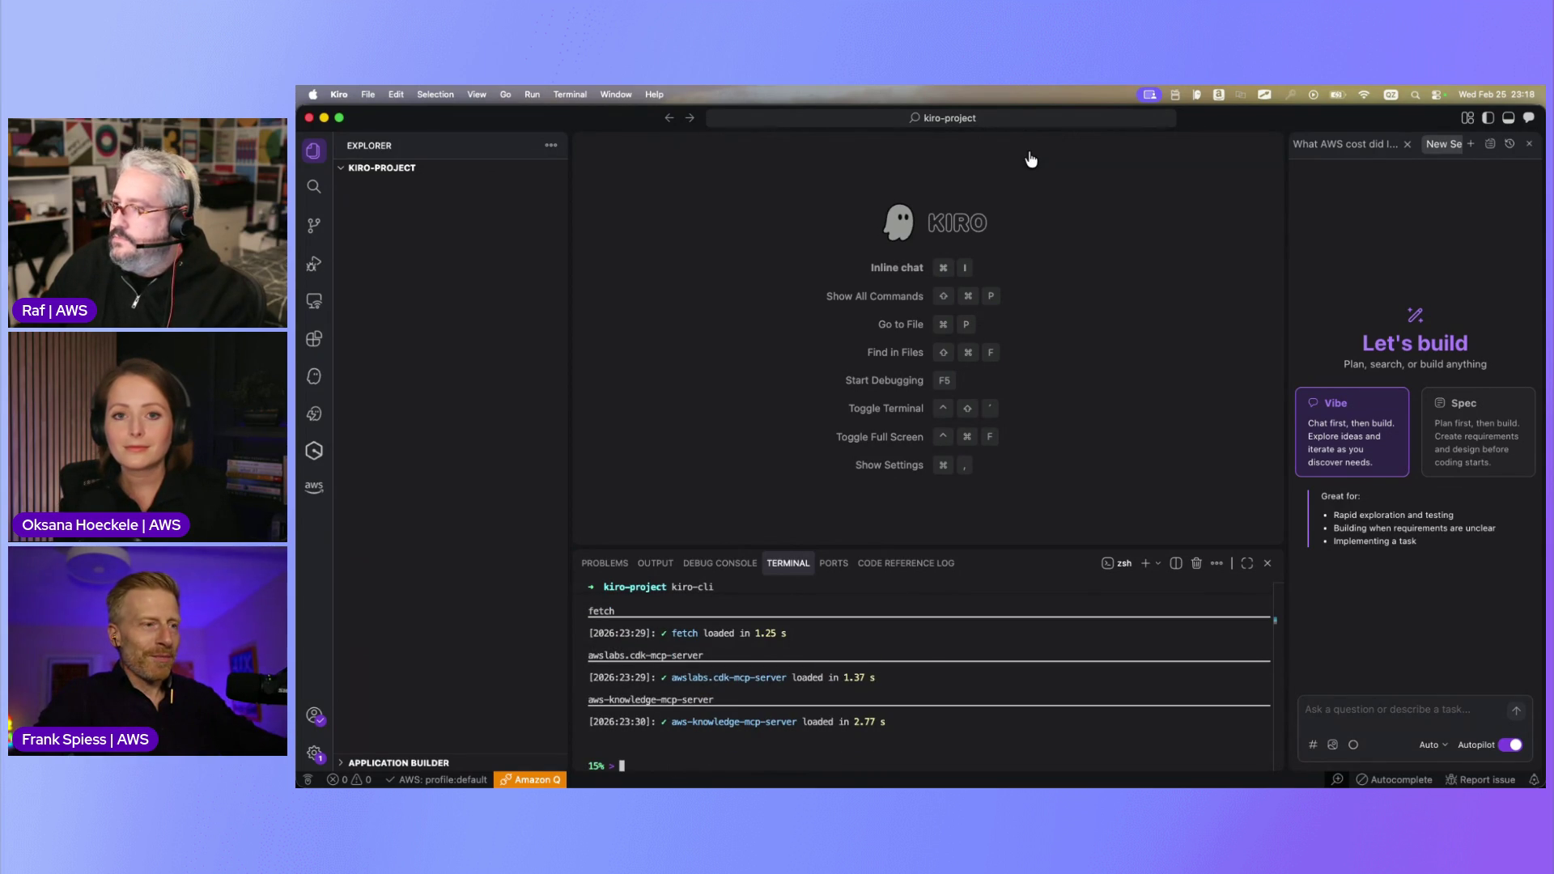
{"action": "key", "text": "super+Tab"}
{"action": "left_click", "coordinate": [925, 119]}
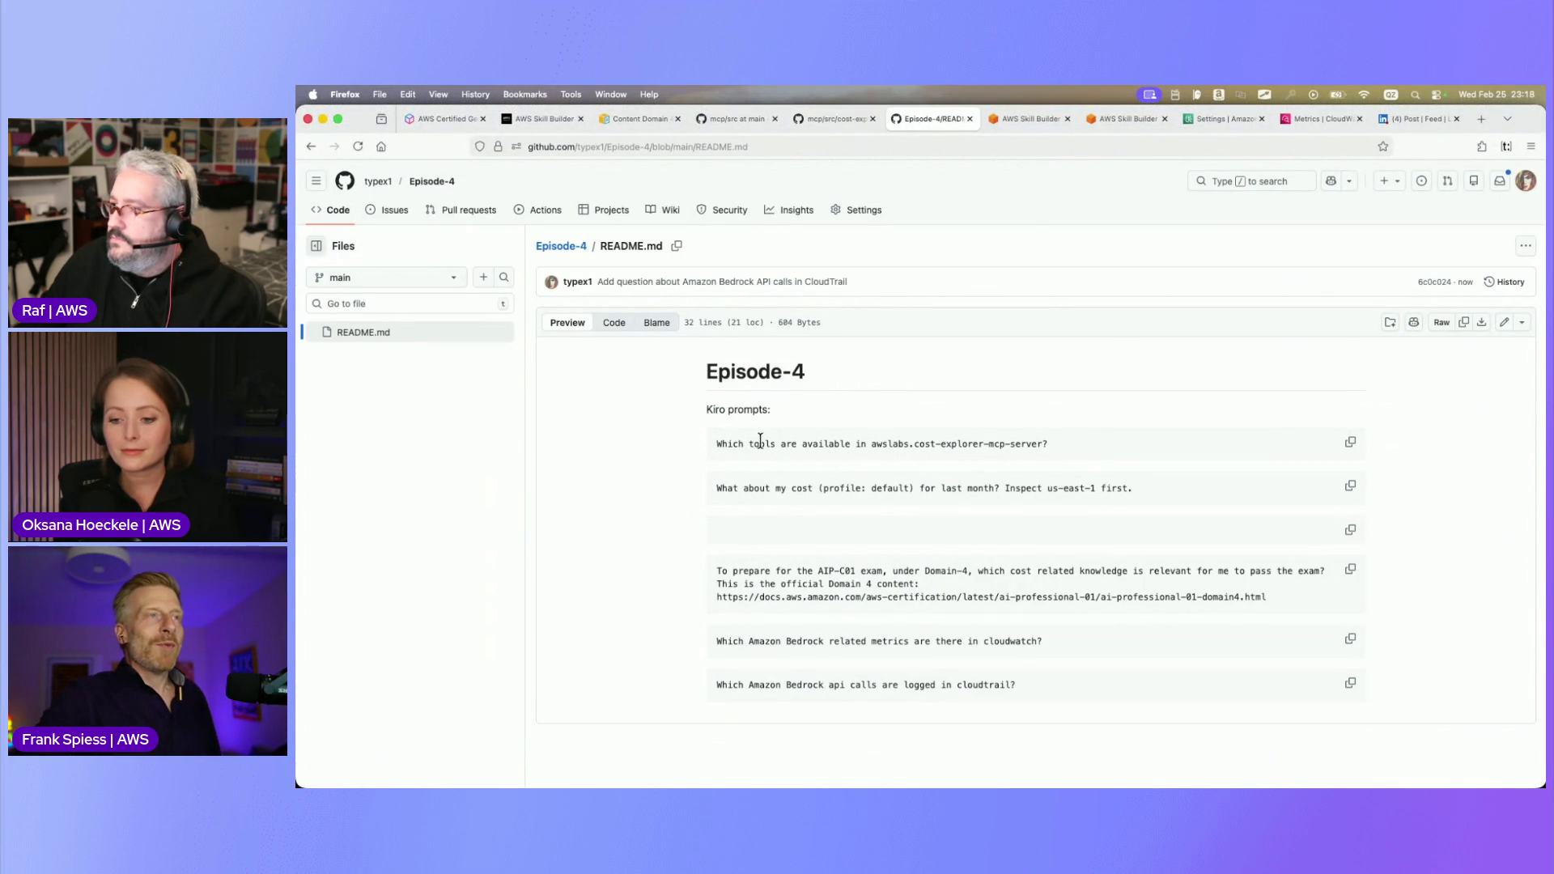
Ask kiro-cli which tools the cost-explorer MCP server provides, using the README's first prompt
{"action": "left_click", "coordinate": [1349, 445]}
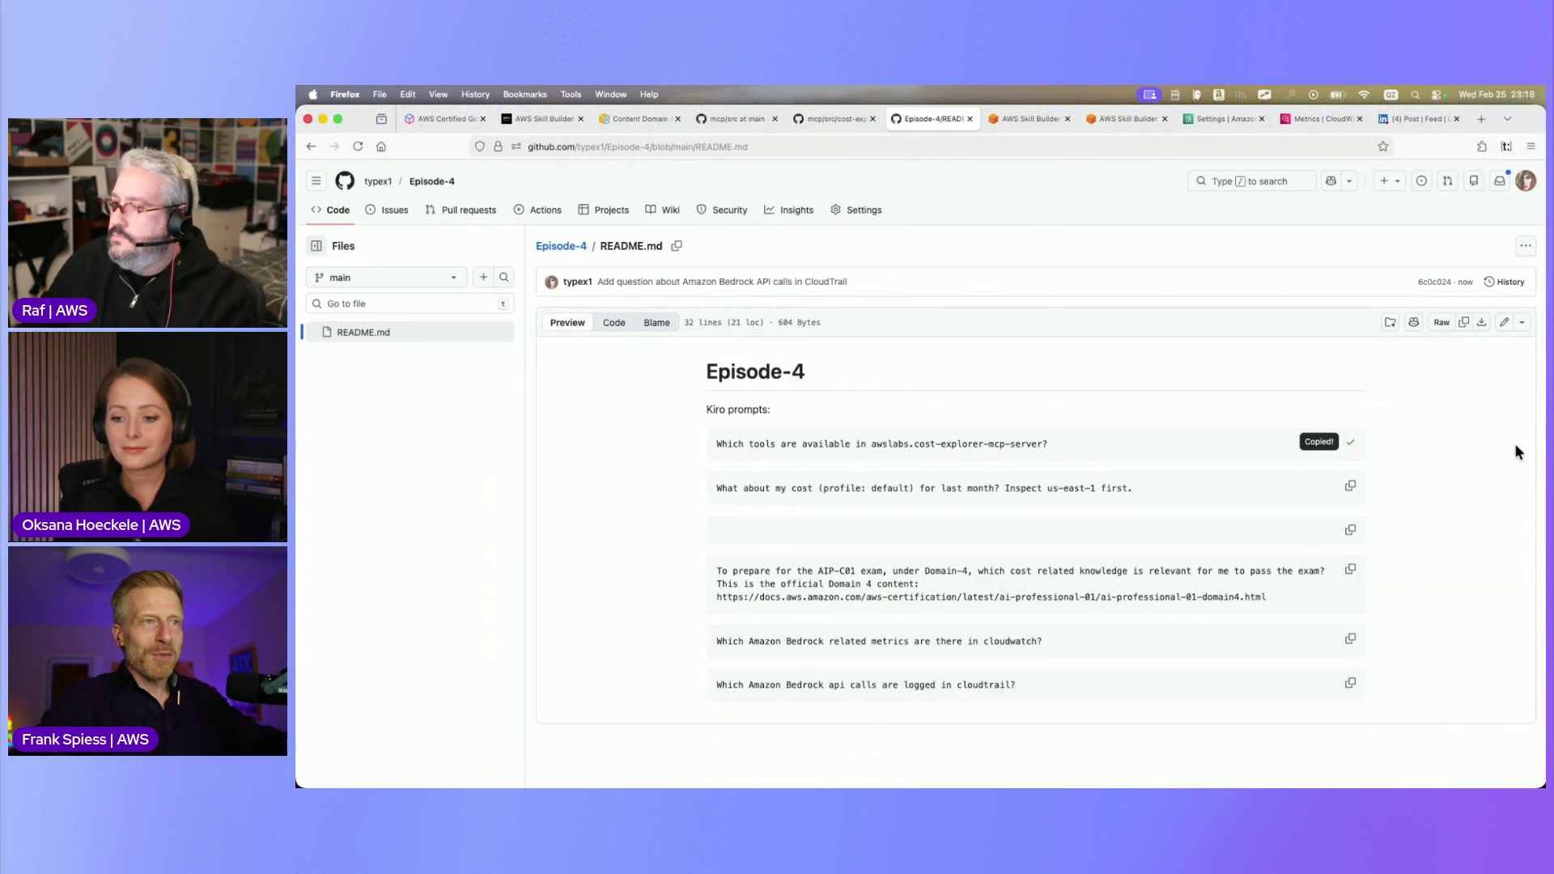
{"action": "key", "text": "super+Tab"}
{"action": "key", "text": "super+v"}
{"action": "key", "text": "Return"}
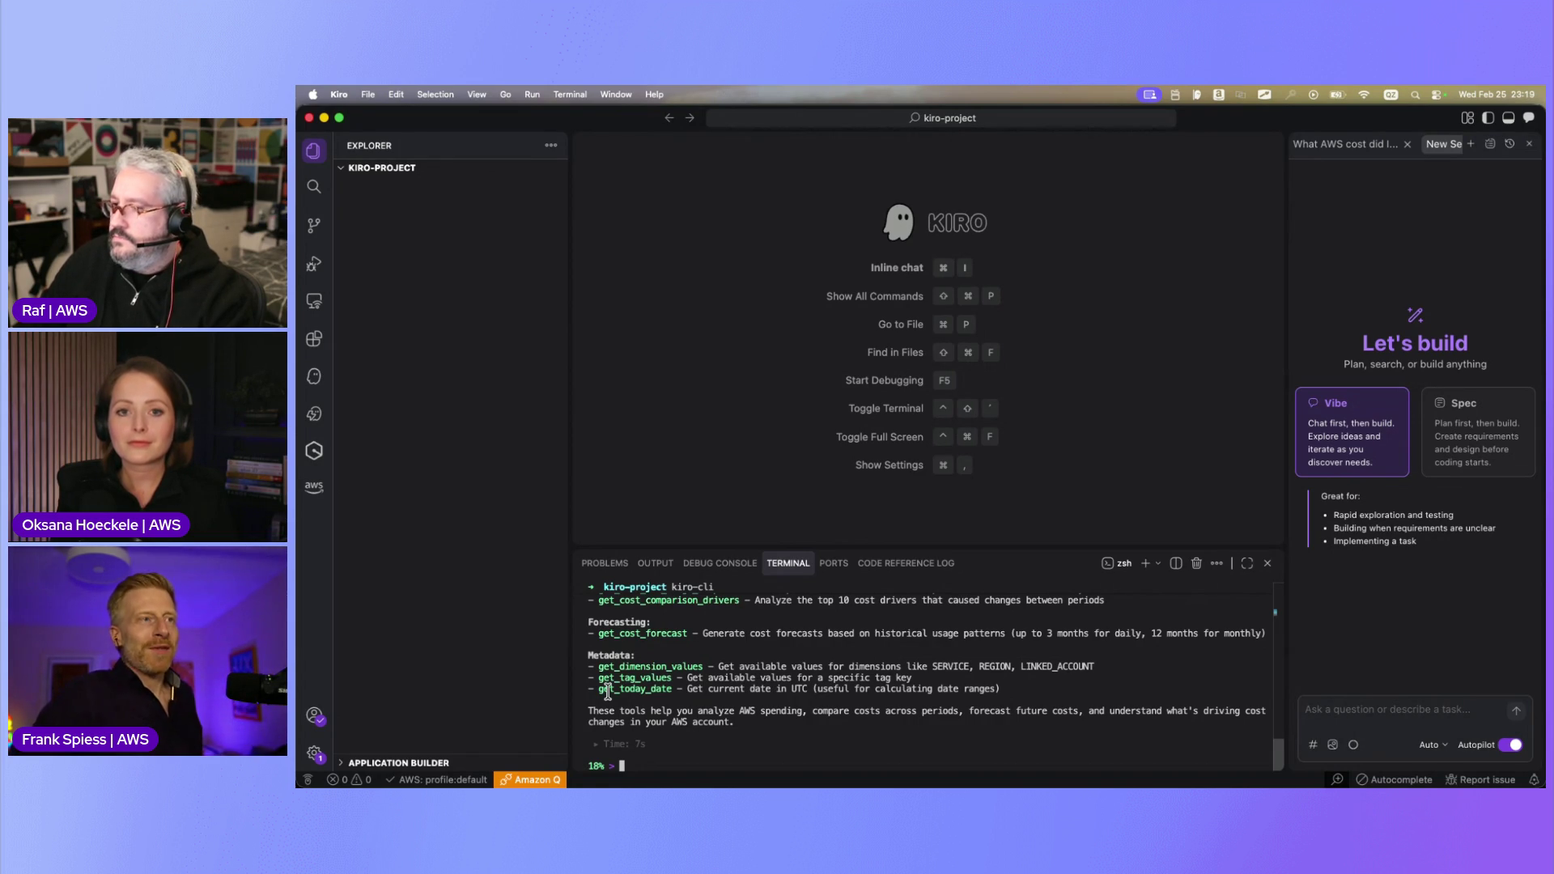
{"action": "key", "text": "super+Tab"}
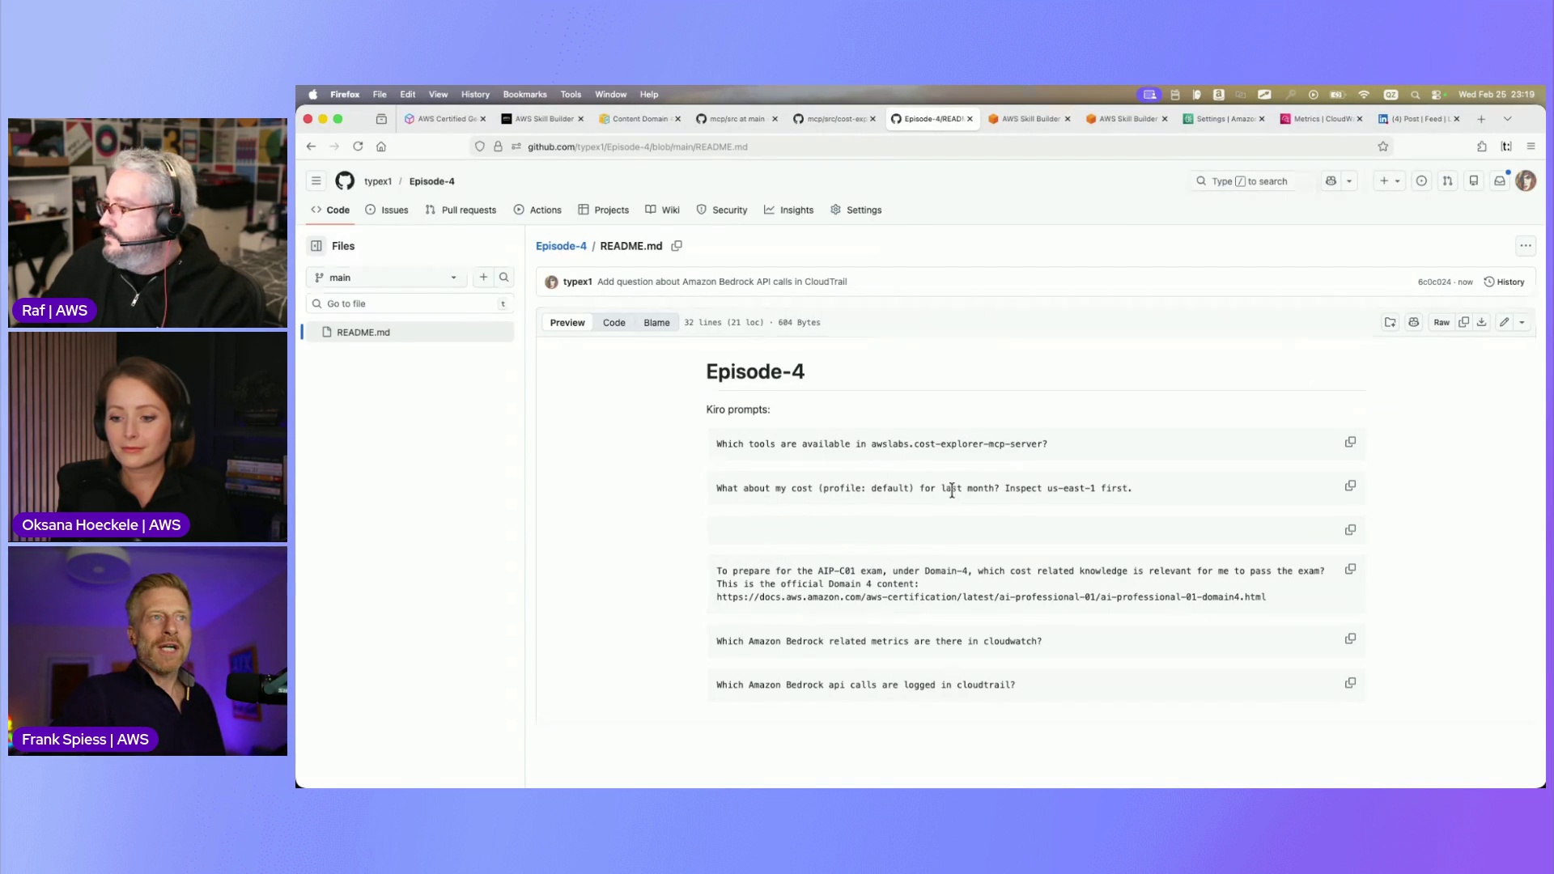
Send the README's last-month us-east-1 cost question to kiro-cli
{"action": "left_click", "coordinate": [1350, 486]}
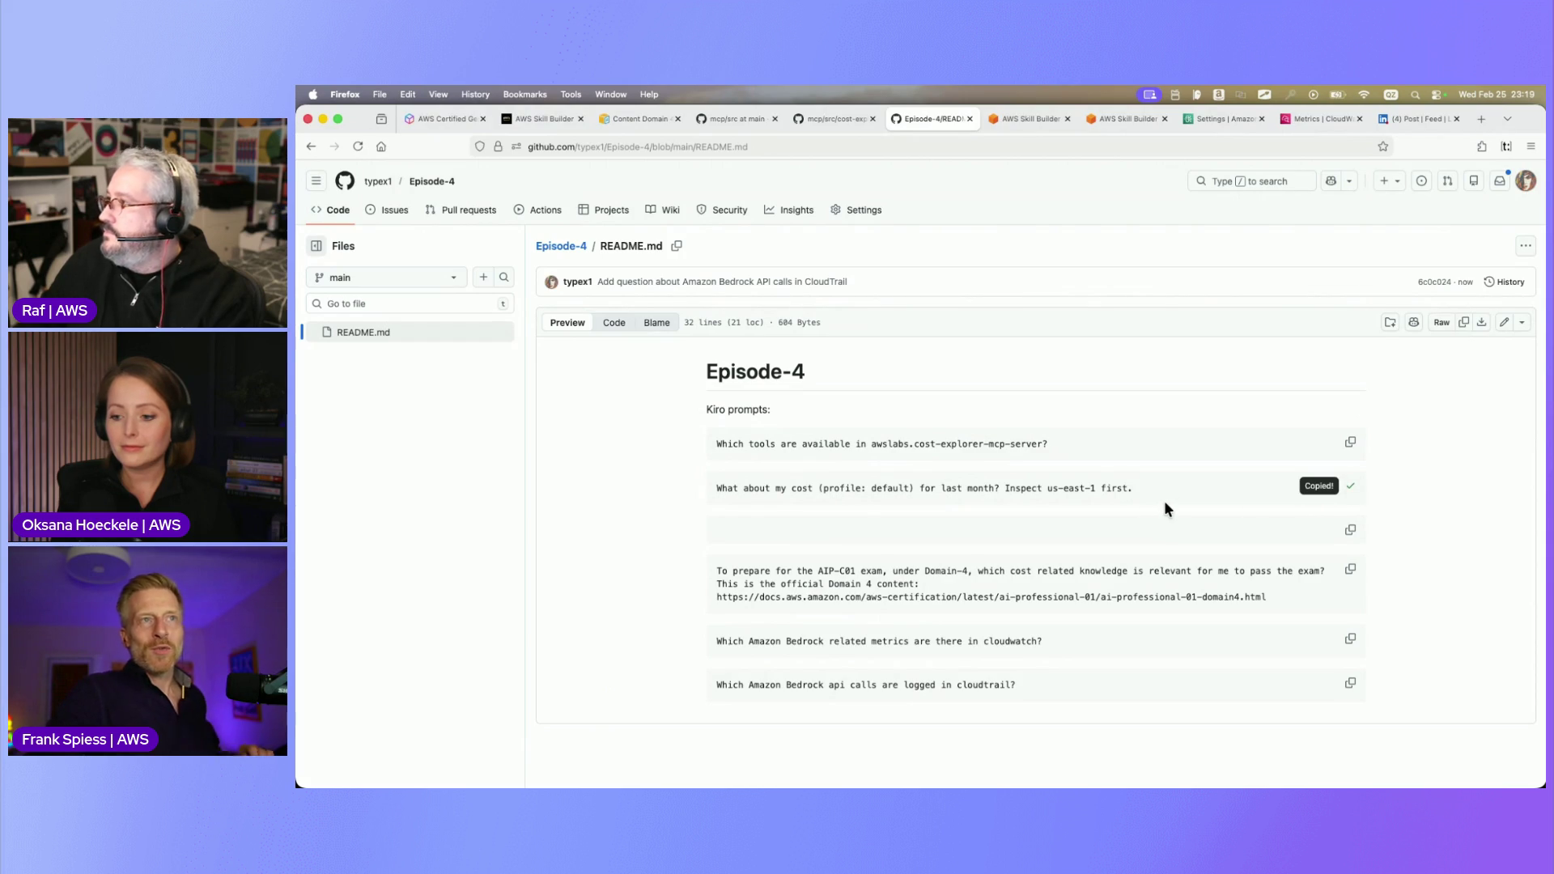
{"action": "key", "text": "super+Tab"}
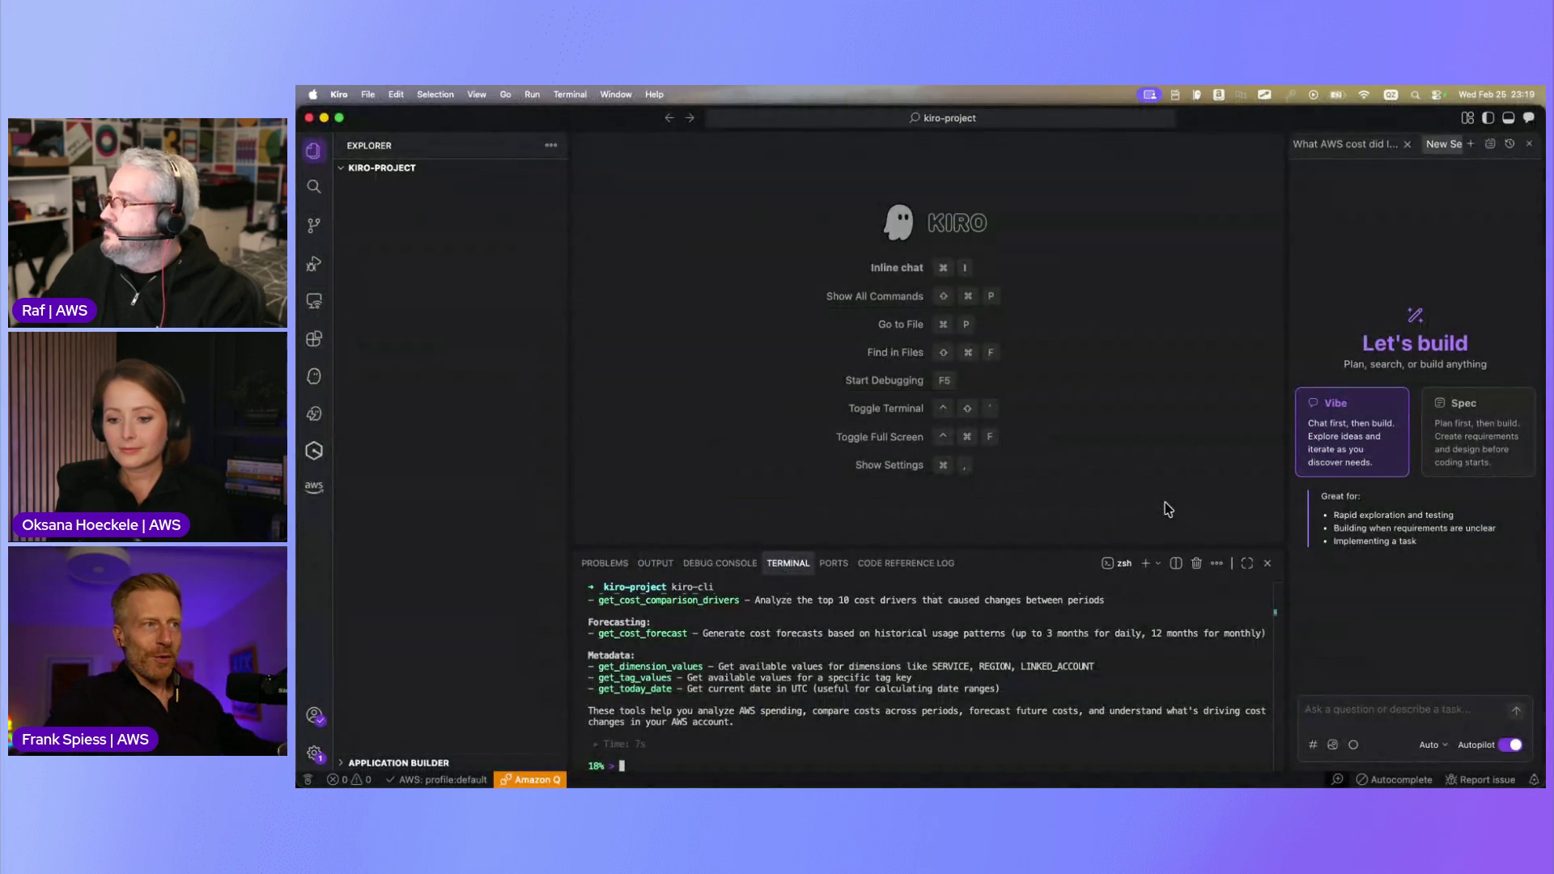
{"action": "key", "text": "super+v"}
{"action": "key", "text": "Return"}
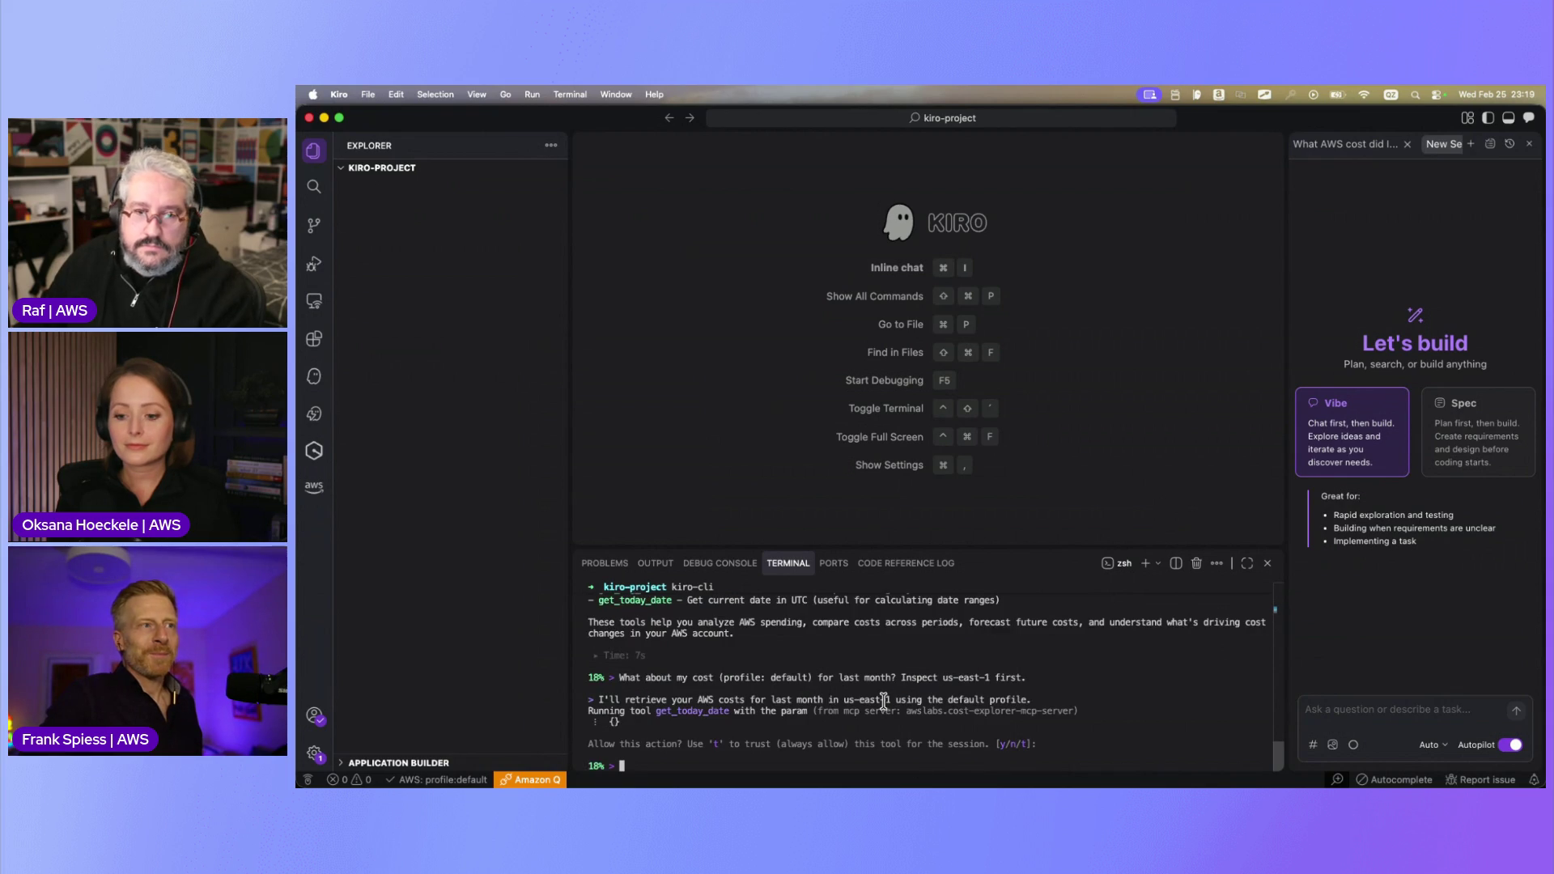
Trust the date and cost lookup tools, then review the $499.72 breakdown led by OpenSearch
{"action": "type", "text": "t"}
{"action": "key", "text": "Return"}
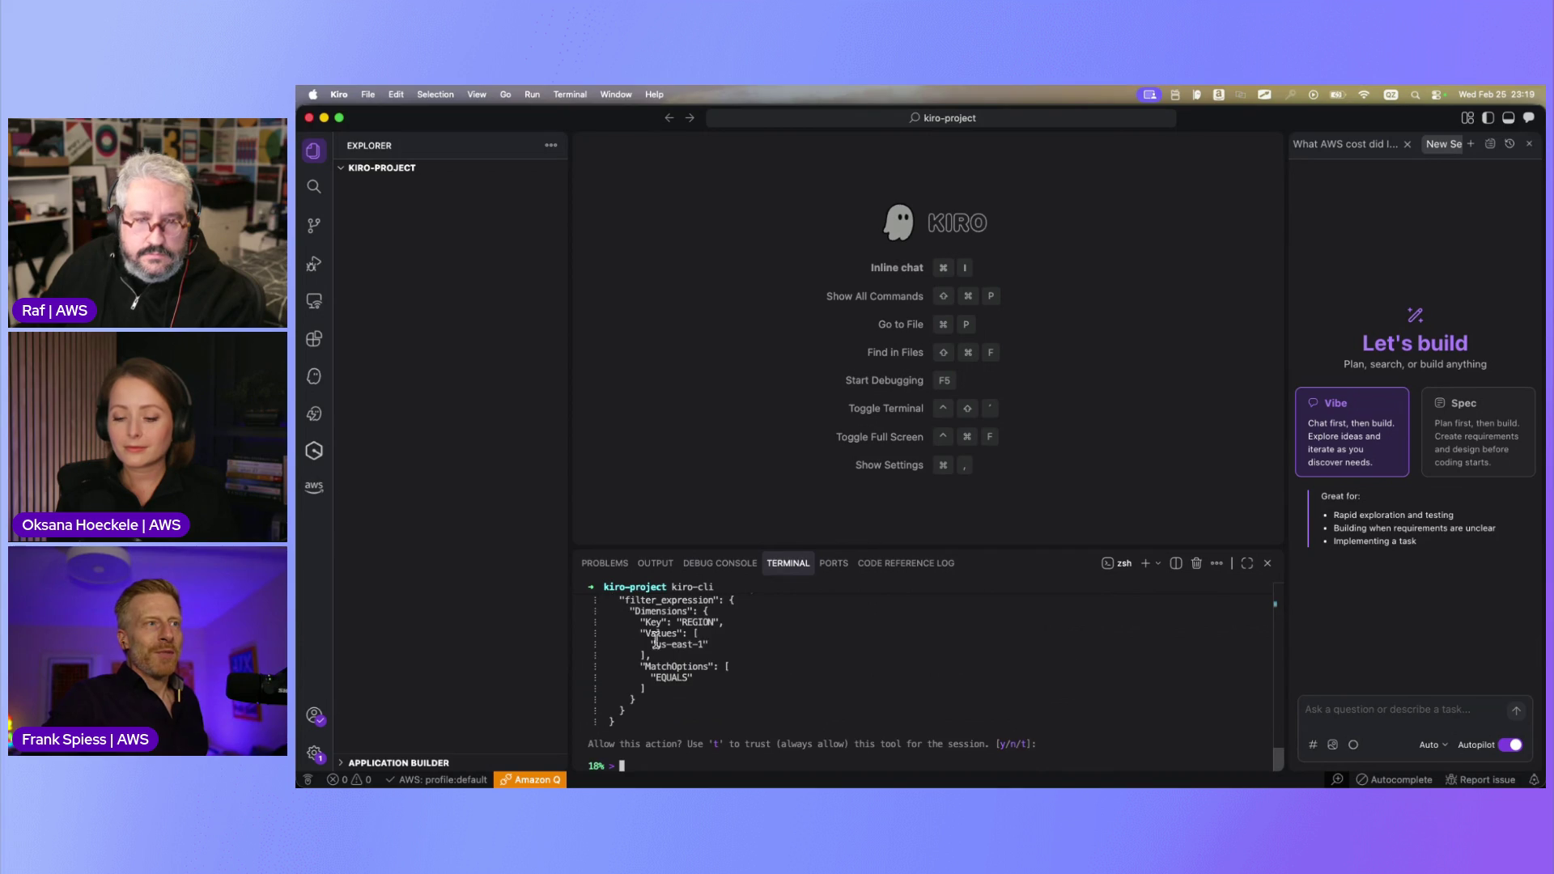
{"action": "type", "text": "t"}
{"action": "key", "text": "Return"}
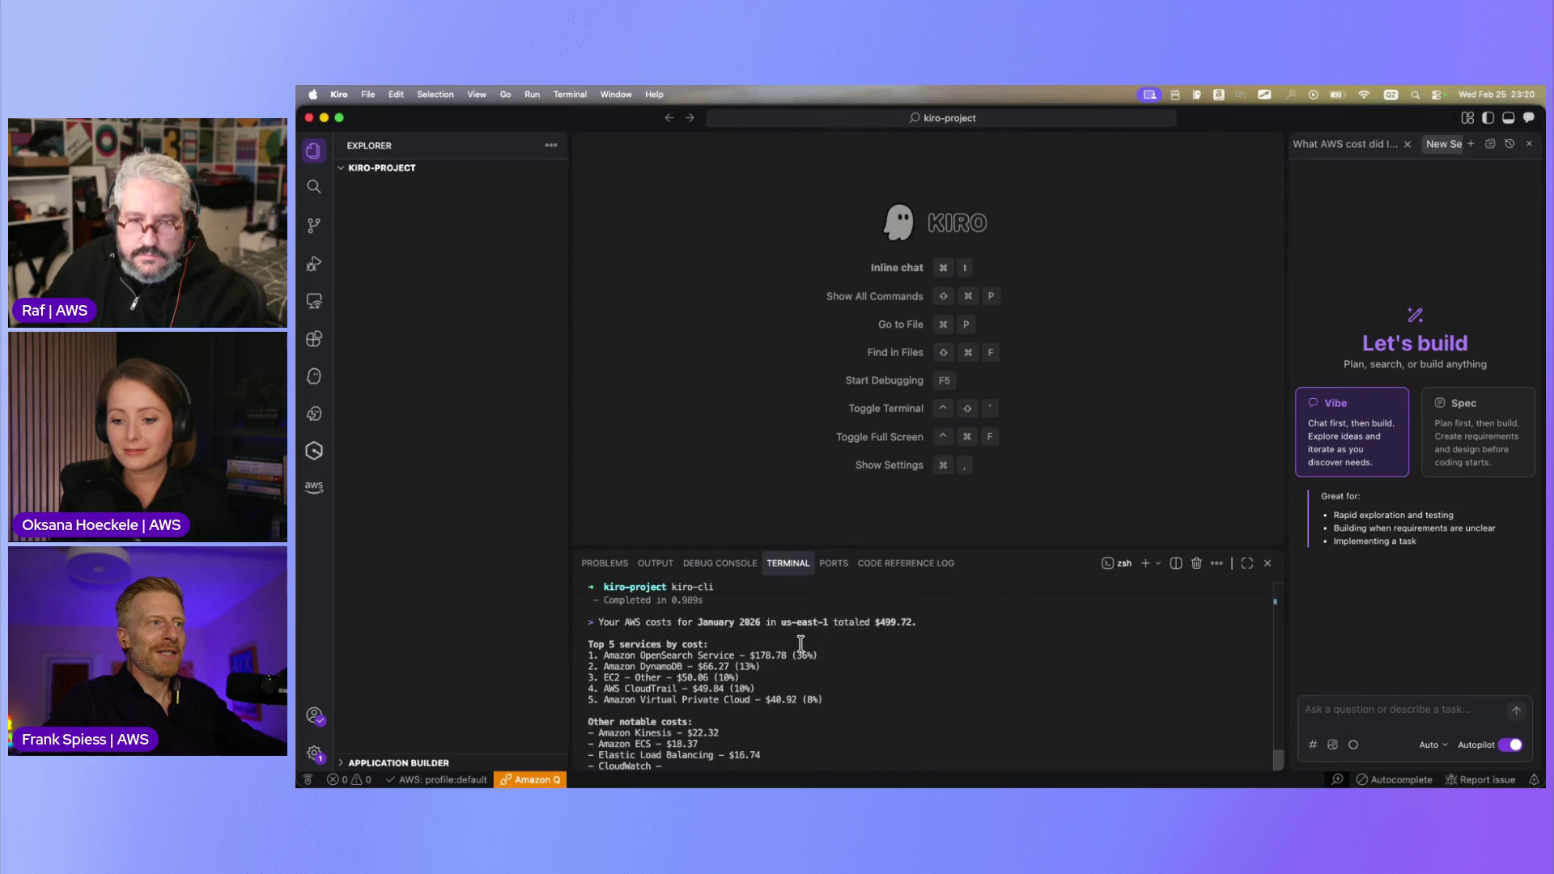
{"action": "scroll", "coordinate": [800, 643], "scroll_direction": "up", "scroll_amount": 2}
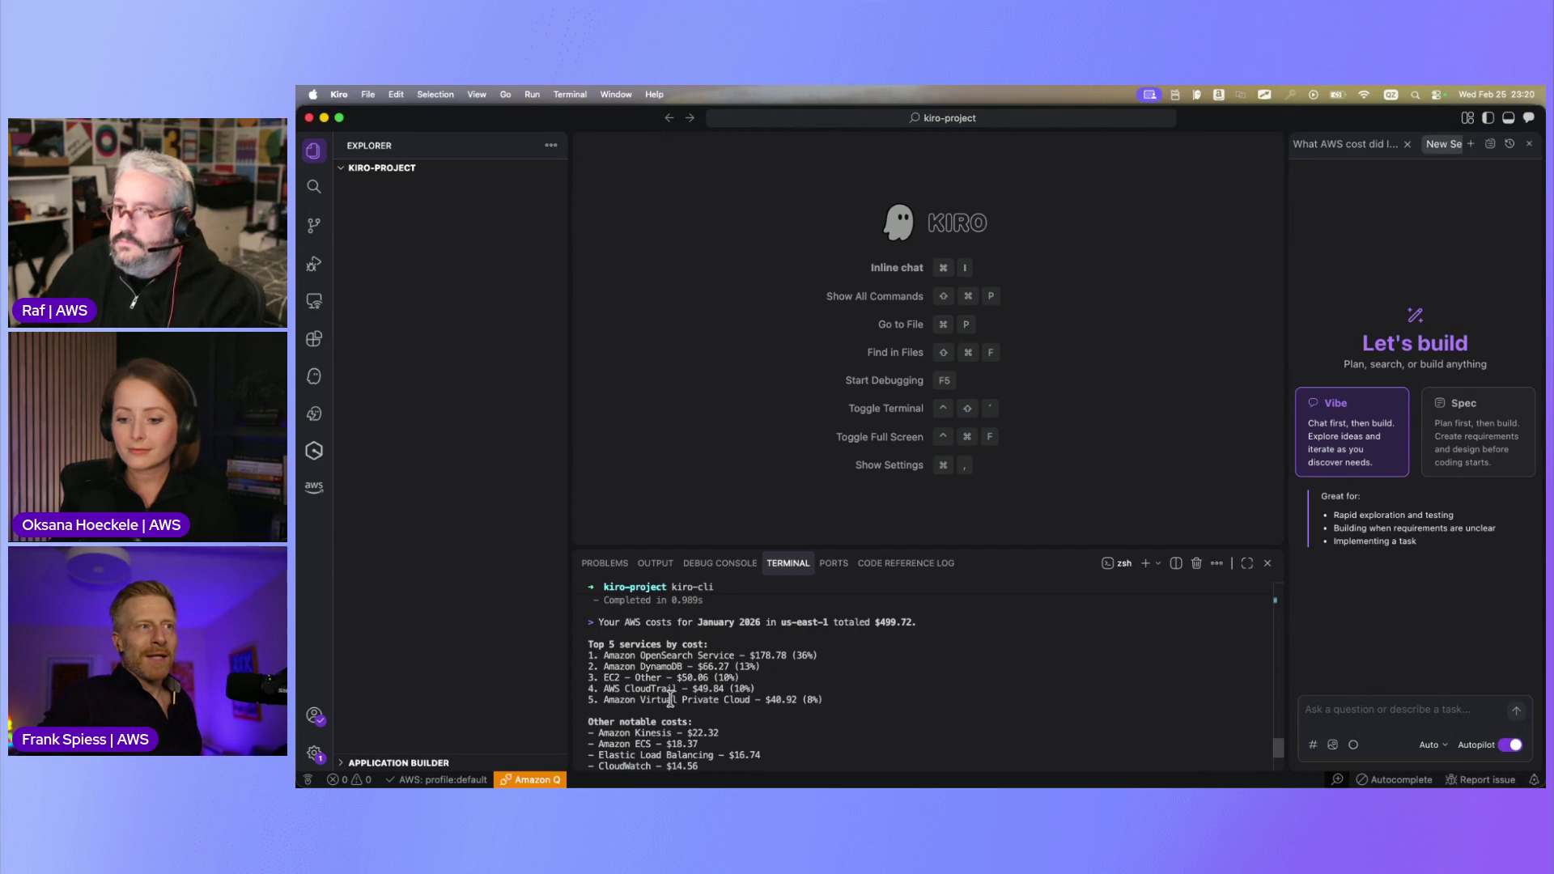
{"action": "scroll", "coordinate": [828, 705], "scroll_direction": "down", "scroll_amount": 2}
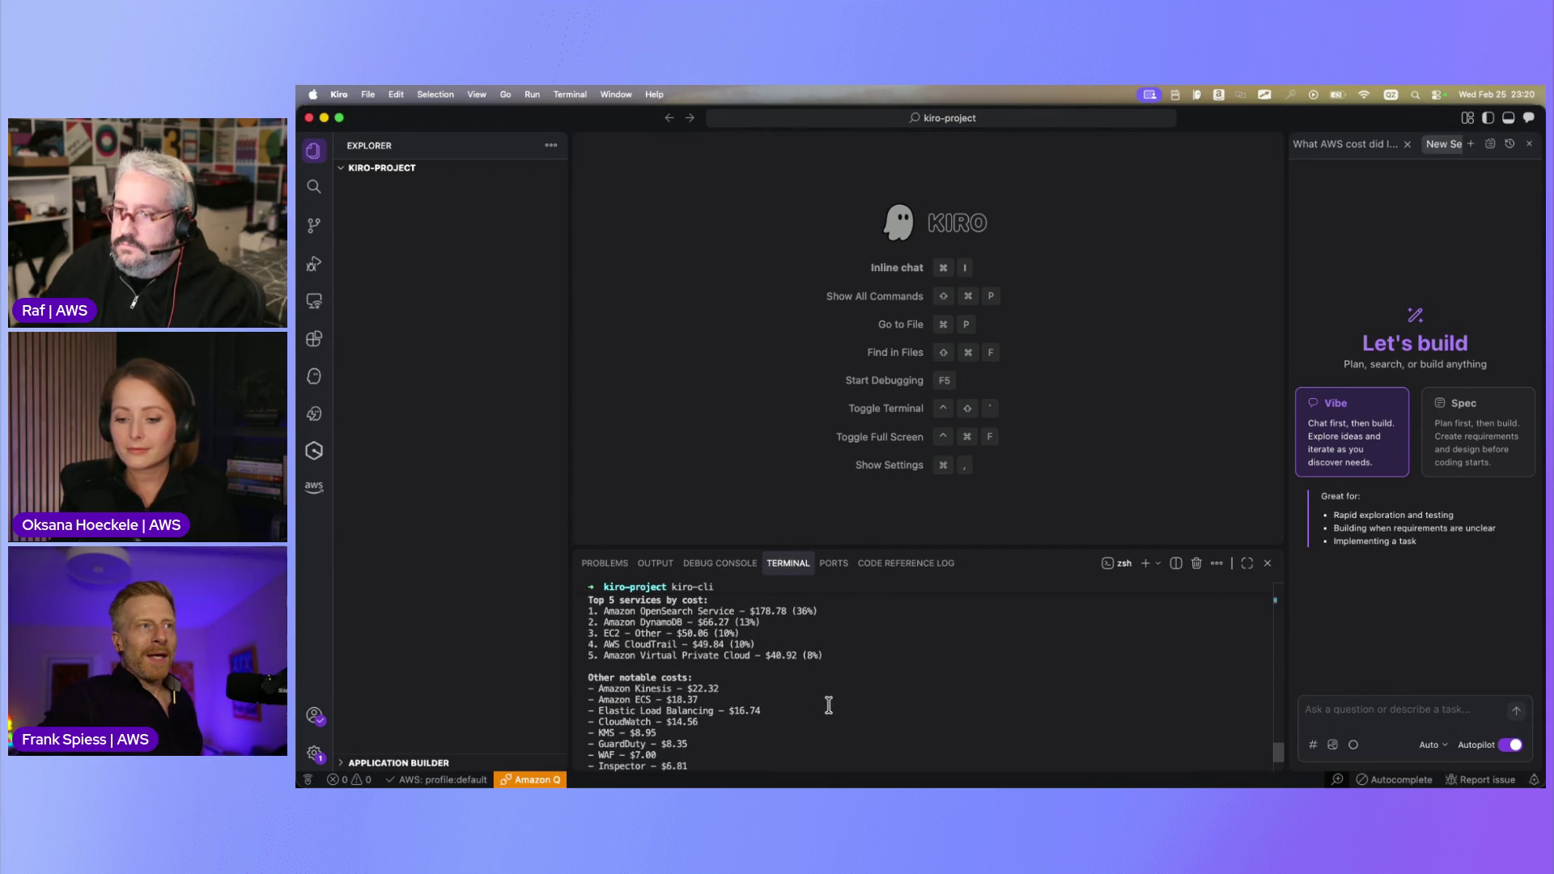
{"action": "scroll", "coordinate": [861, 672], "scroll_direction": "up", "scroll_amount": 5}
{"action": "scroll", "coordinate": [864, 675], "scroll_direction": "down", "scroll_amount": 10}
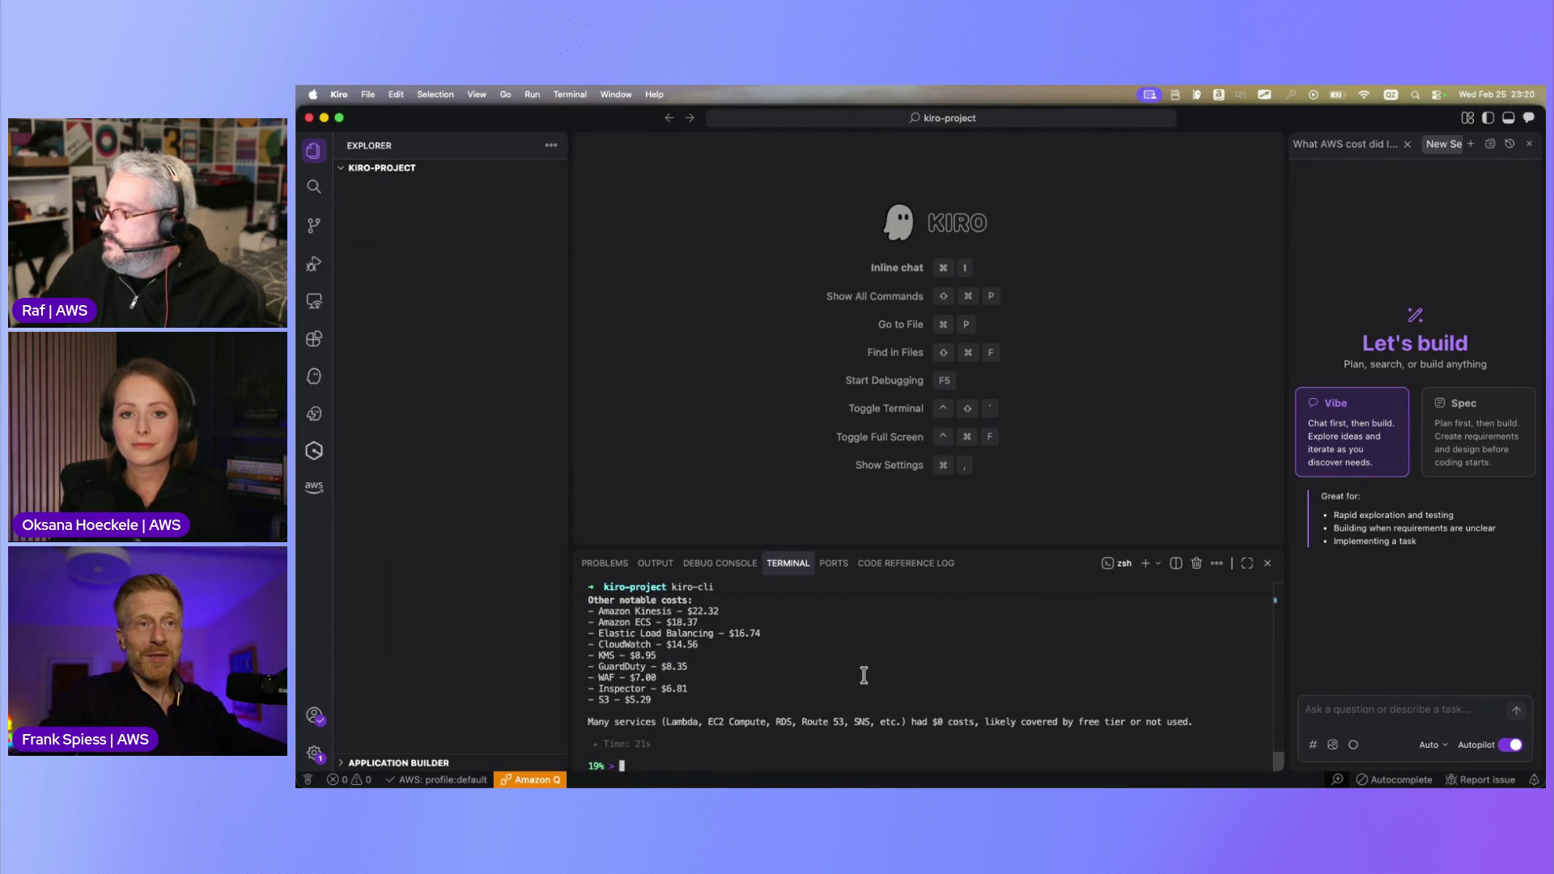
{"action": "key", "text": "super+Tab"}
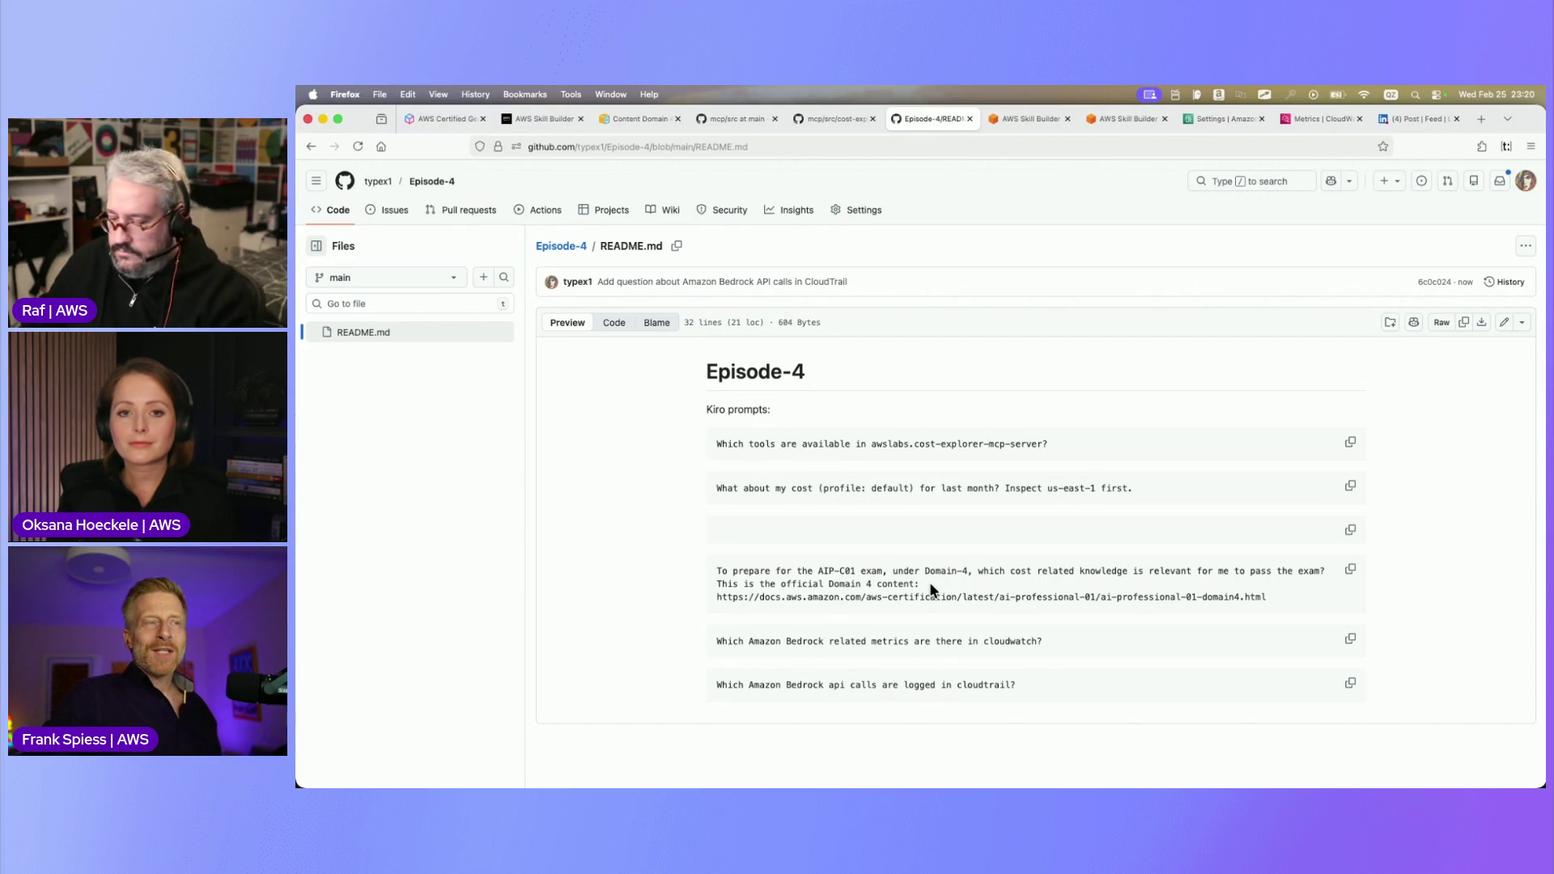
Ask kiro-cli which cost knowledge matters for AIP-C01 Domain 4, and make the terminal panel taller
{"action": "left_click", "coordinate": [1350, 572]}
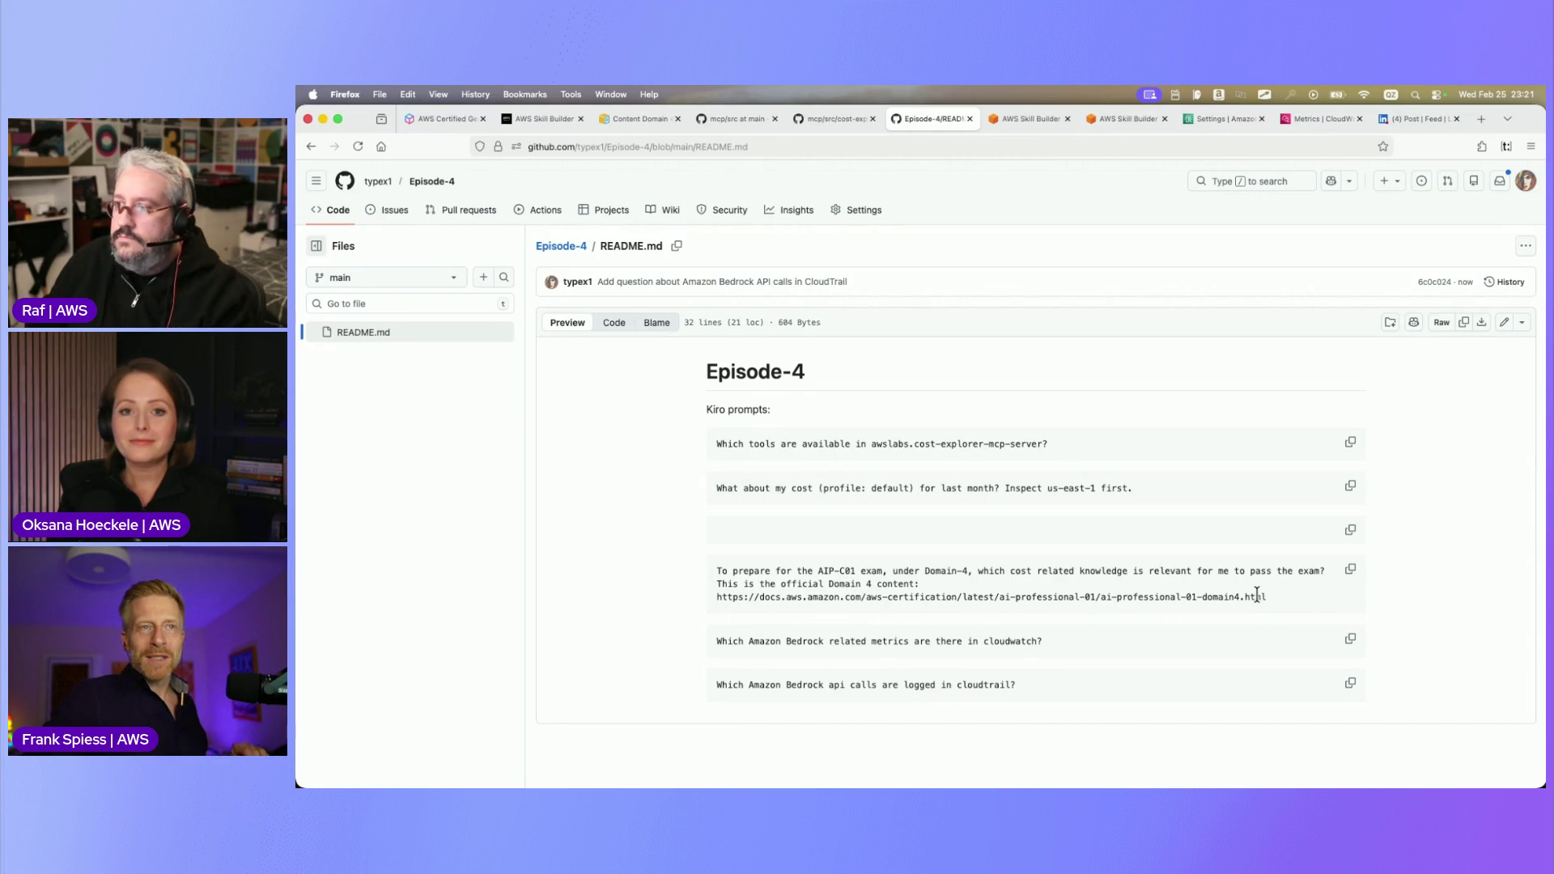
{"action": "left_click", "coordinate": [1351, 570]}
{"action": "key", "text": "super+Tab"}
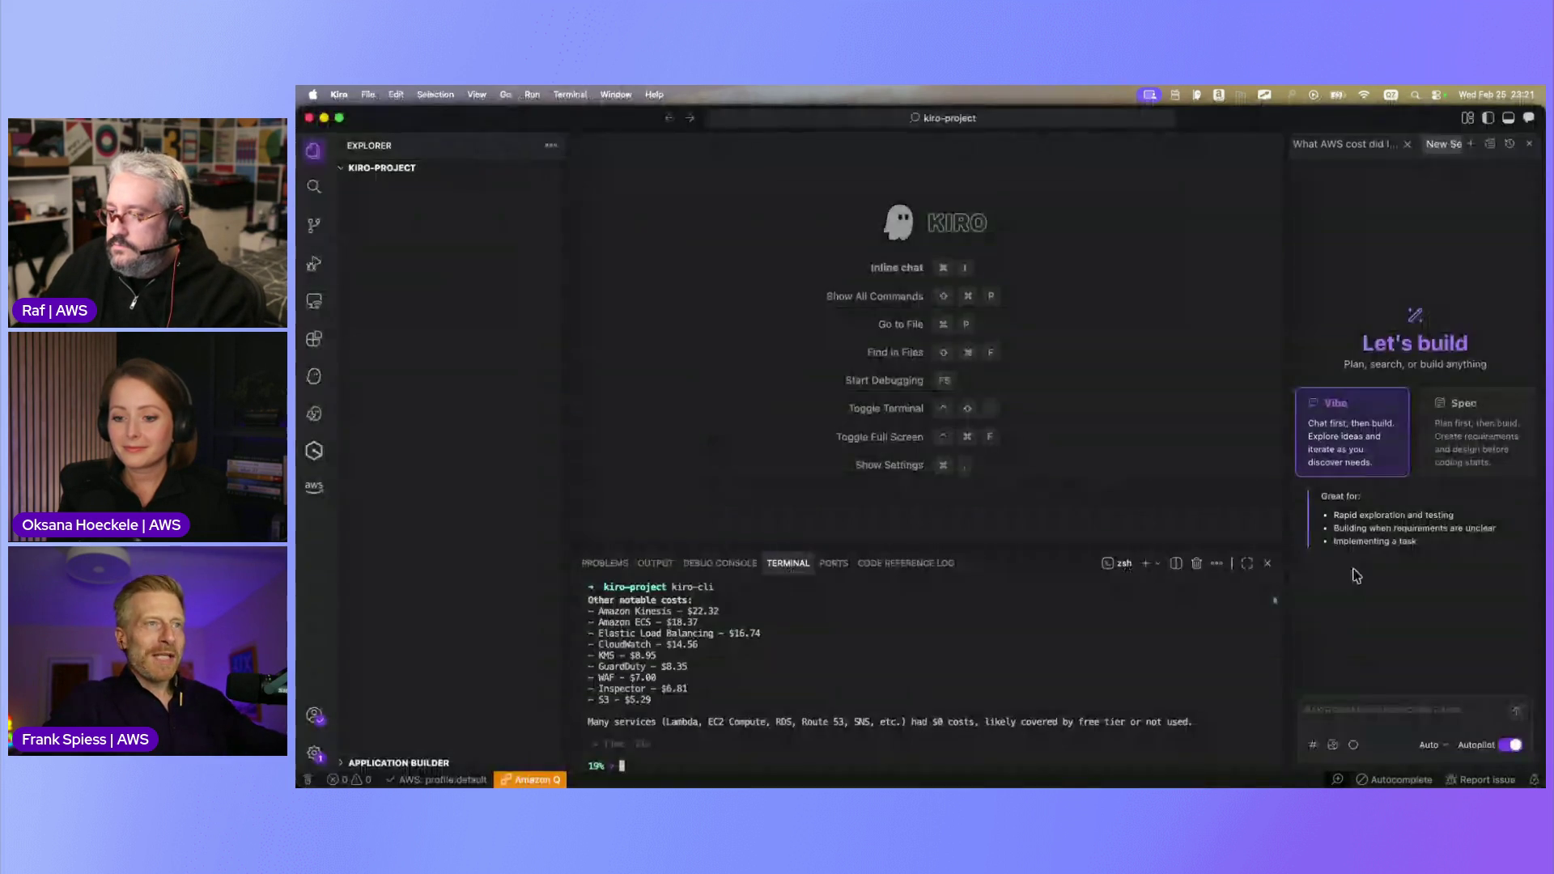
{"action": "key", "text": "super+v"}
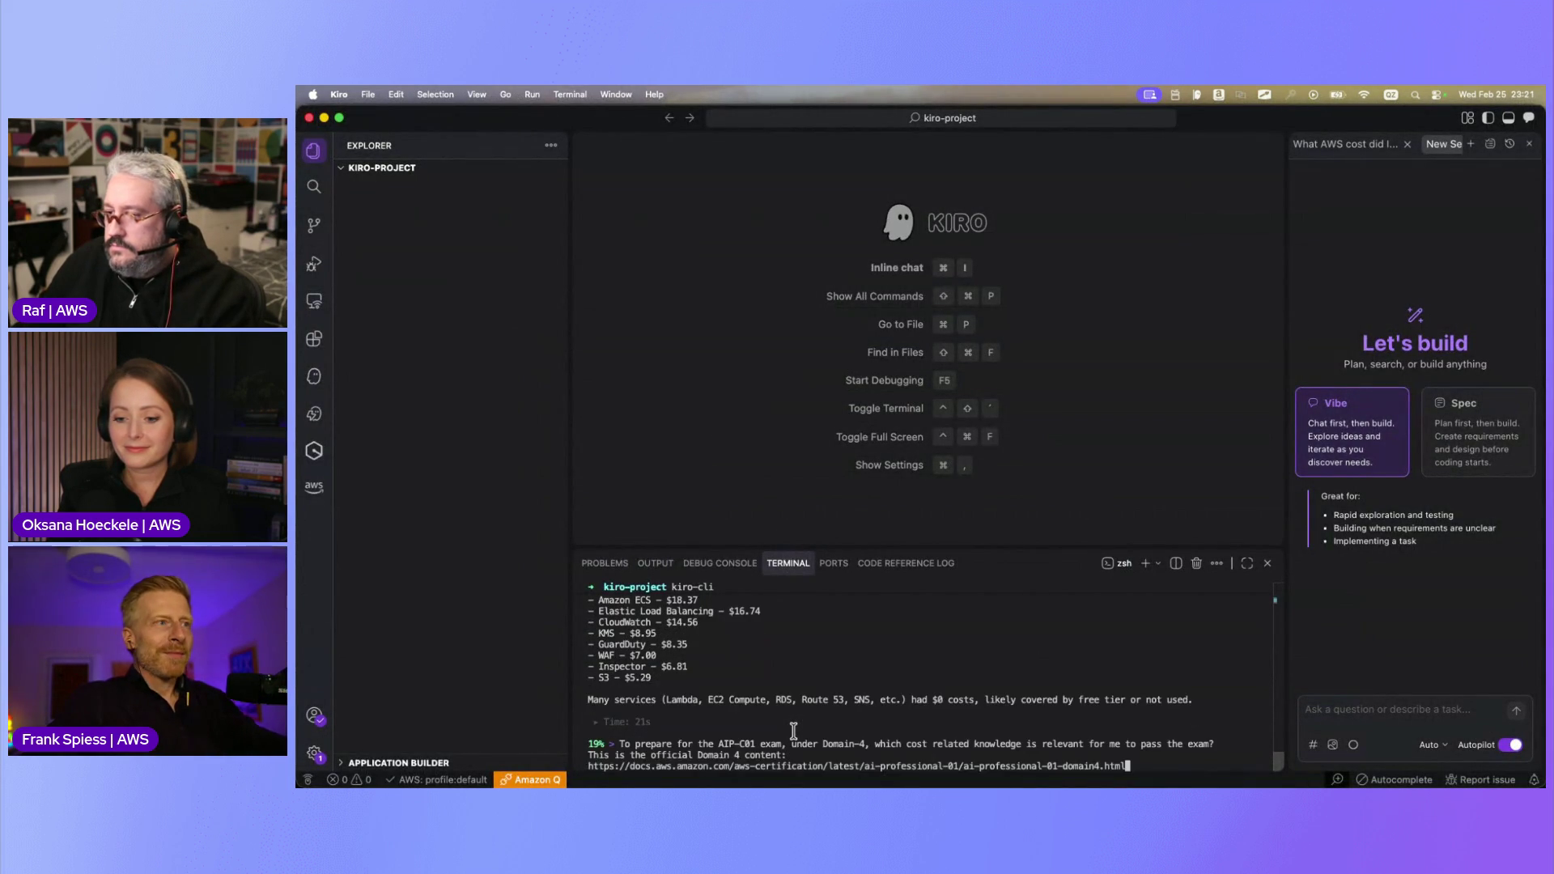
{"action": "key", "text": "Return"}
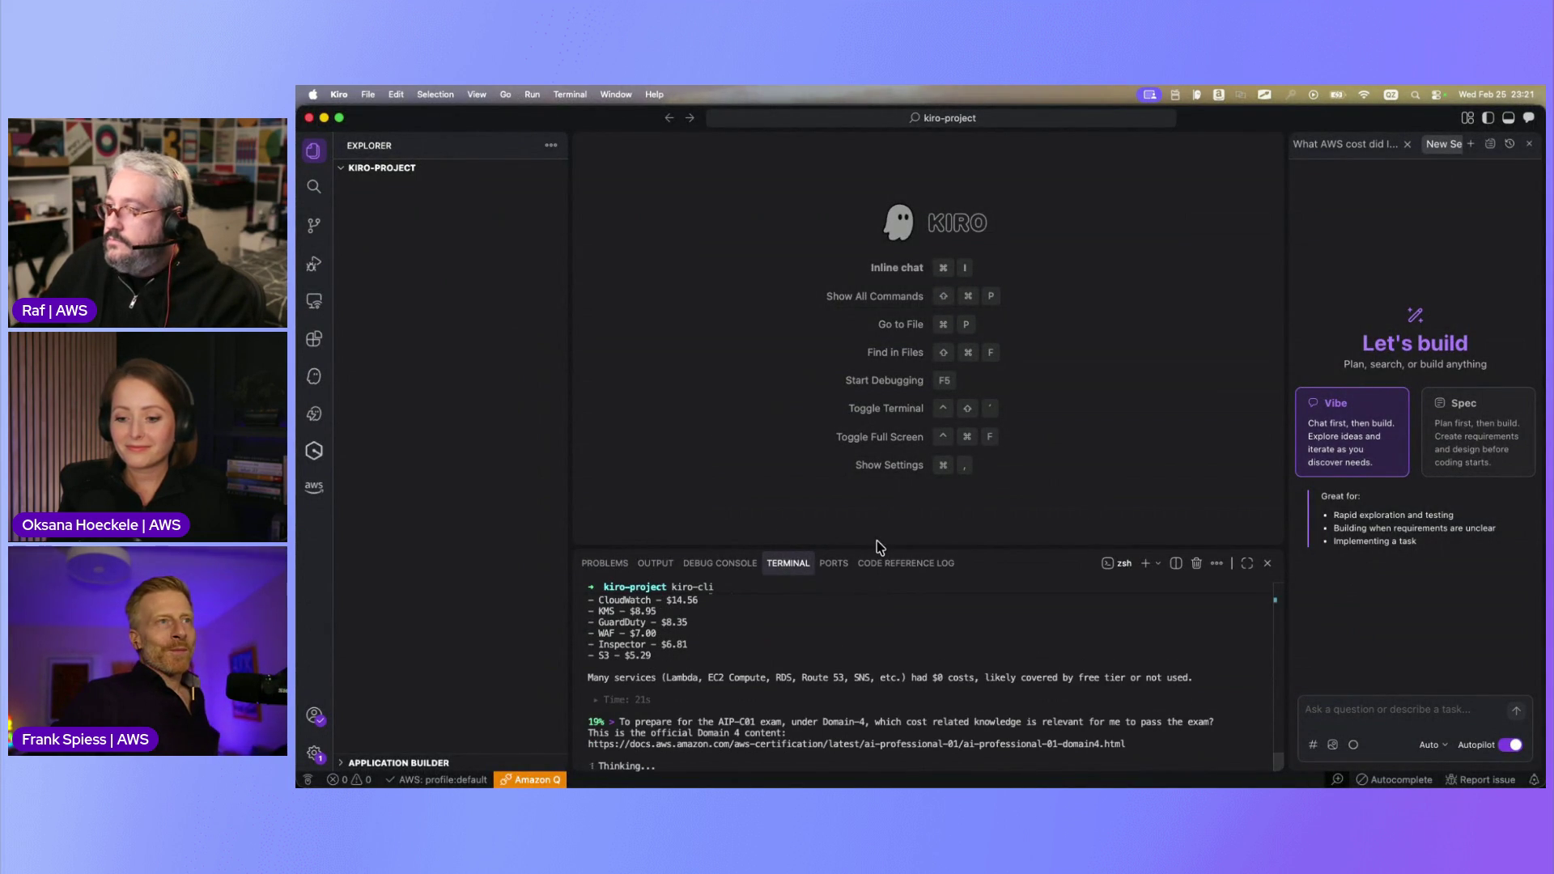
{"action": "left_click_drag", "start_coordinate": [881, 551], "coordinate": [886, 414]}
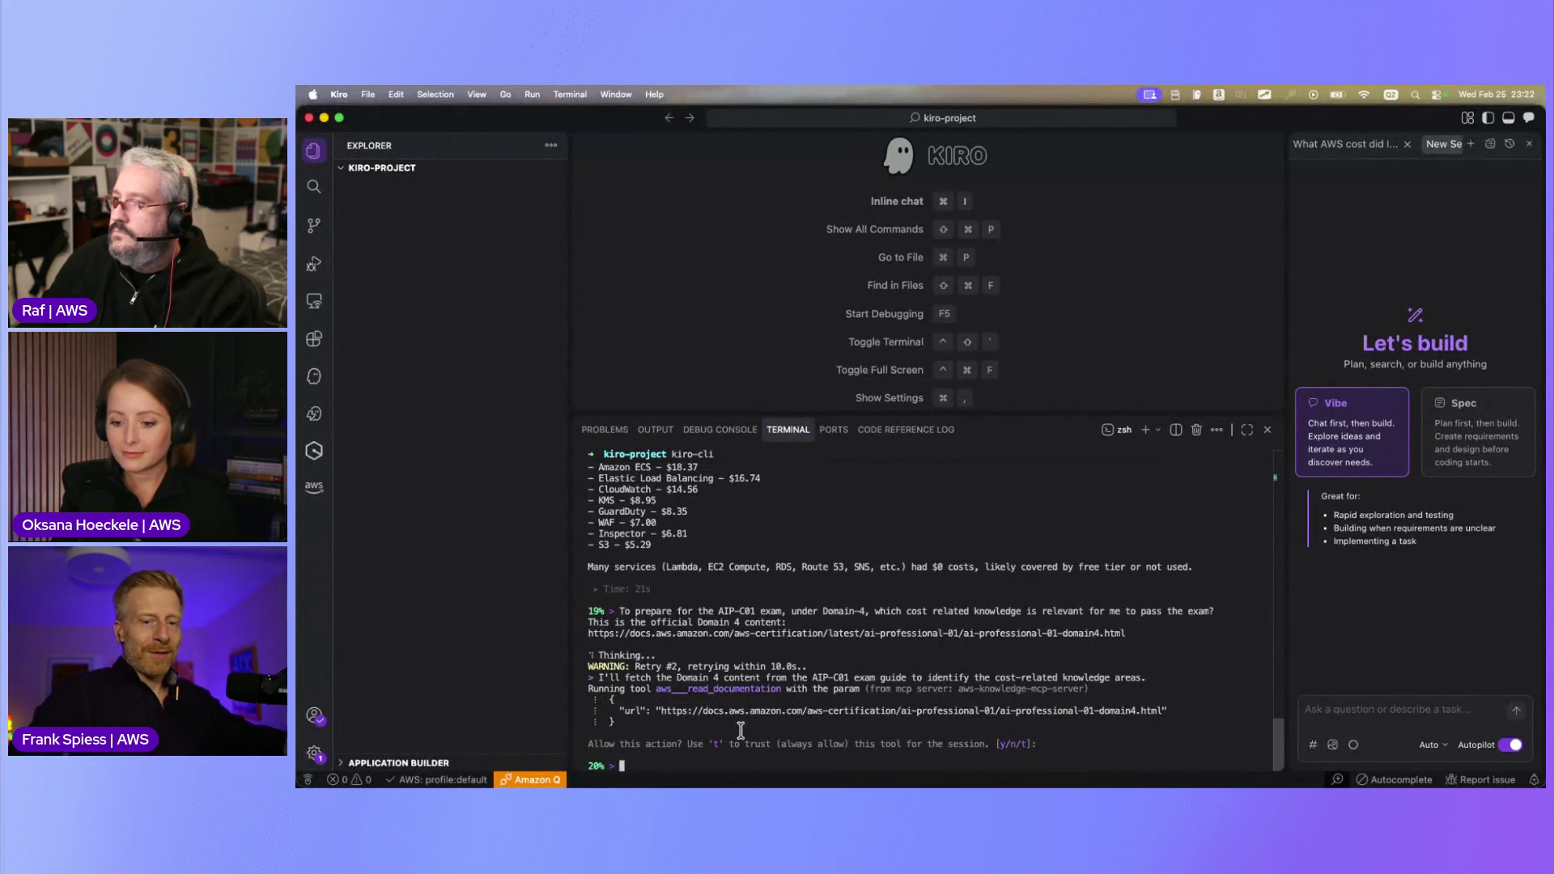
Trust the documentation-reading tool and allow kiro-cli to fetch the AIP-C01 exam guide
{"action": "type", "text": "t"}
{"action": "key", "text": "Return"}
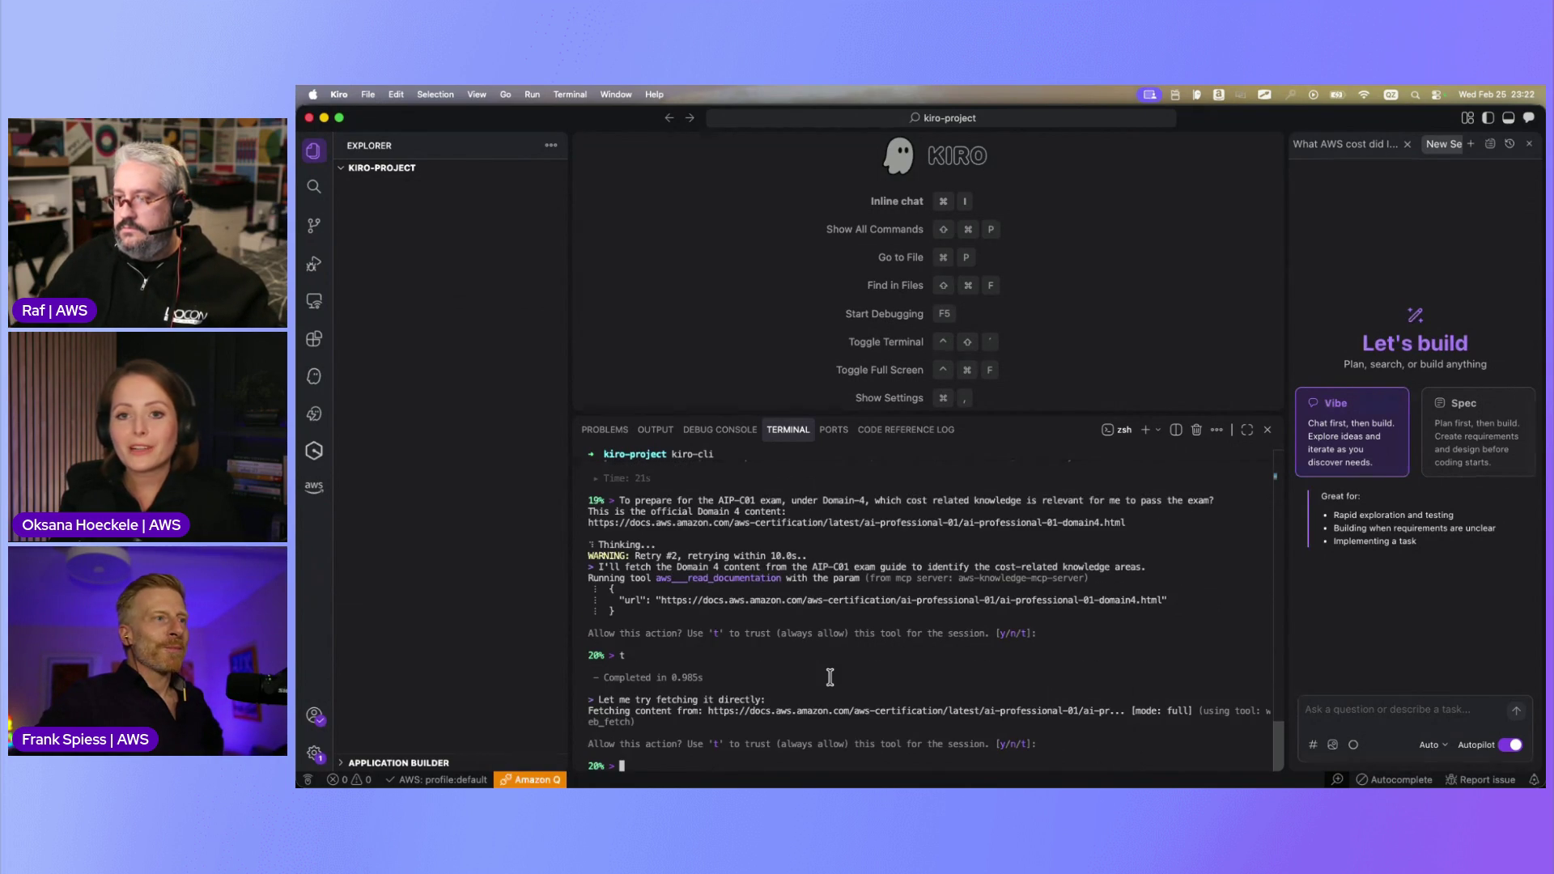
{"action": "type", "text": "t"}
{"action": "key", "text": "Return"}
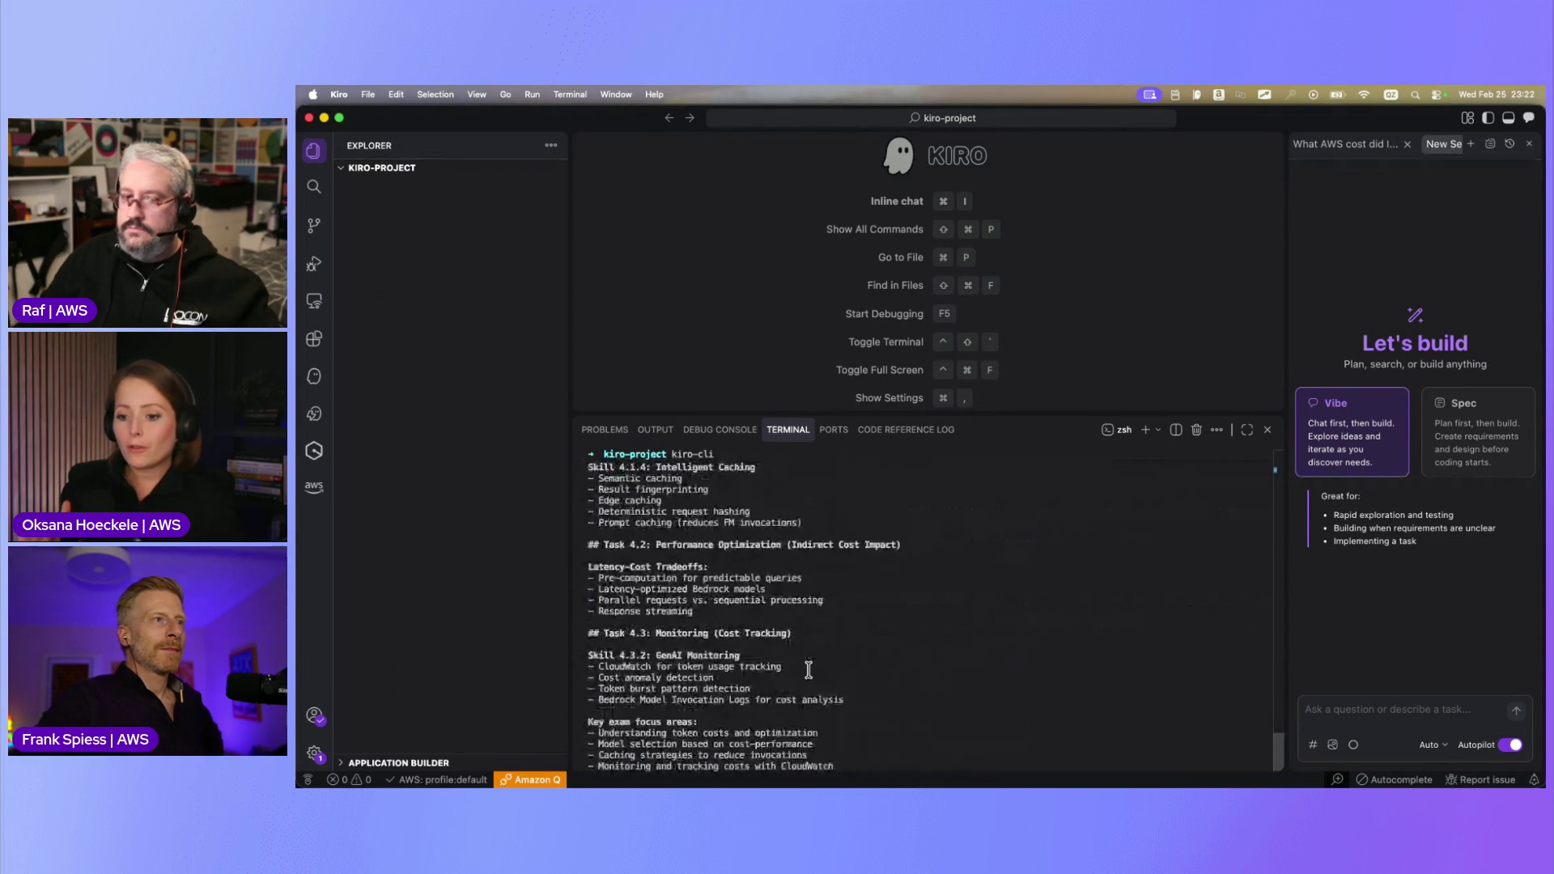
Scroll the terminal to review the Task 4.1 Cost Optimization answer
{"action": "scroll", "coordinate": [808, 670], "scroll_direction": "up", "scroll_amount": 10}
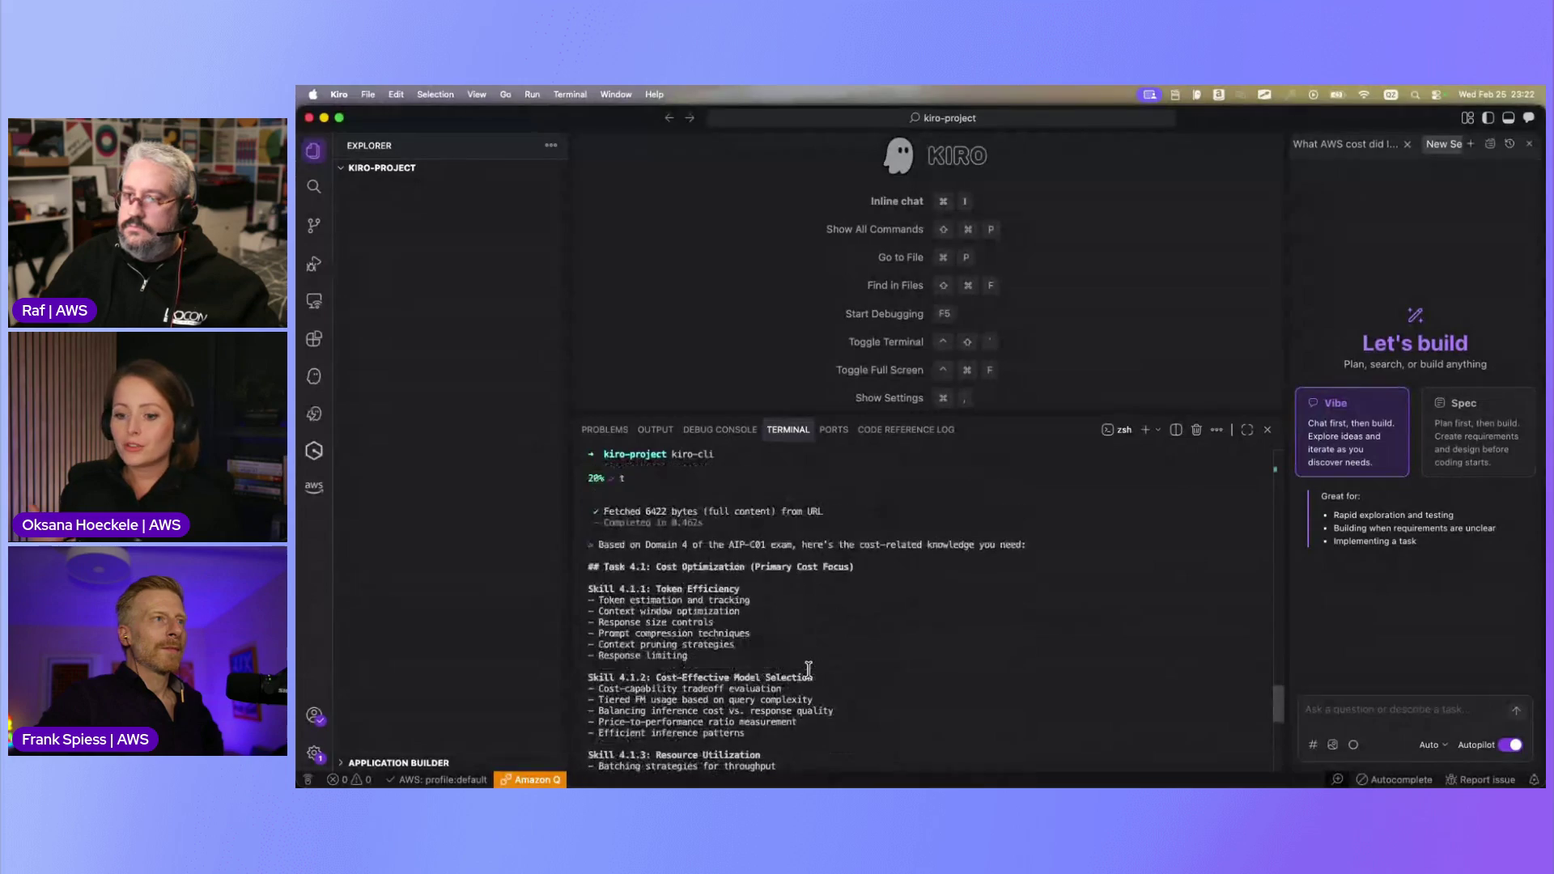
{"action": "scroll", "coordinate": [807, 669], "scroll_direction": "down", "scroll_amount": 1}
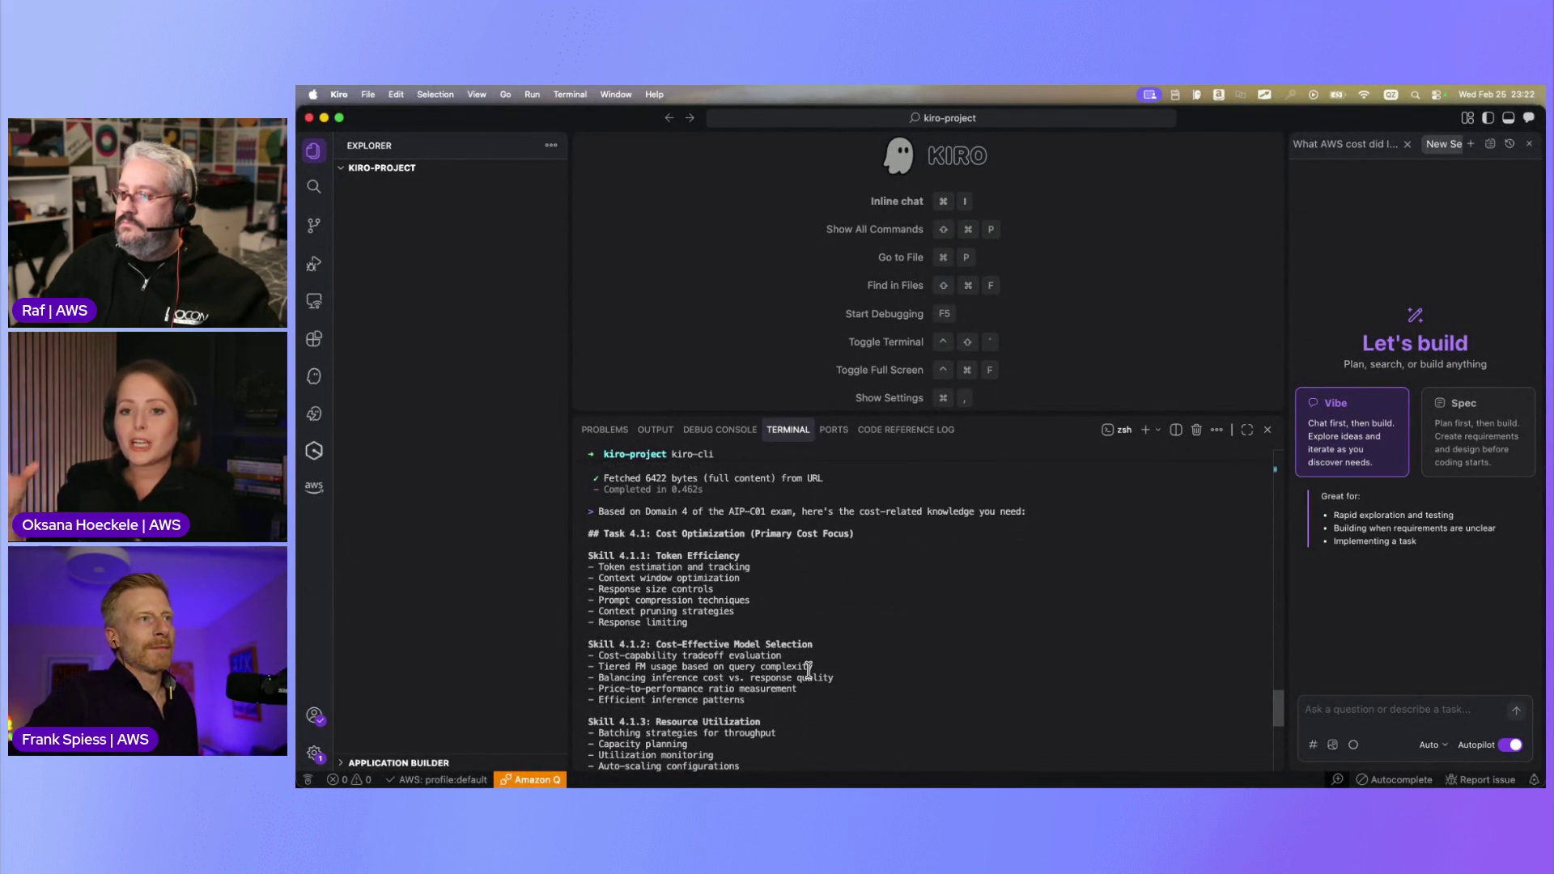
{"action": "scroll", "coordinate": [807, 670], "scroll_direction": "down", "scroll_amount": 1}
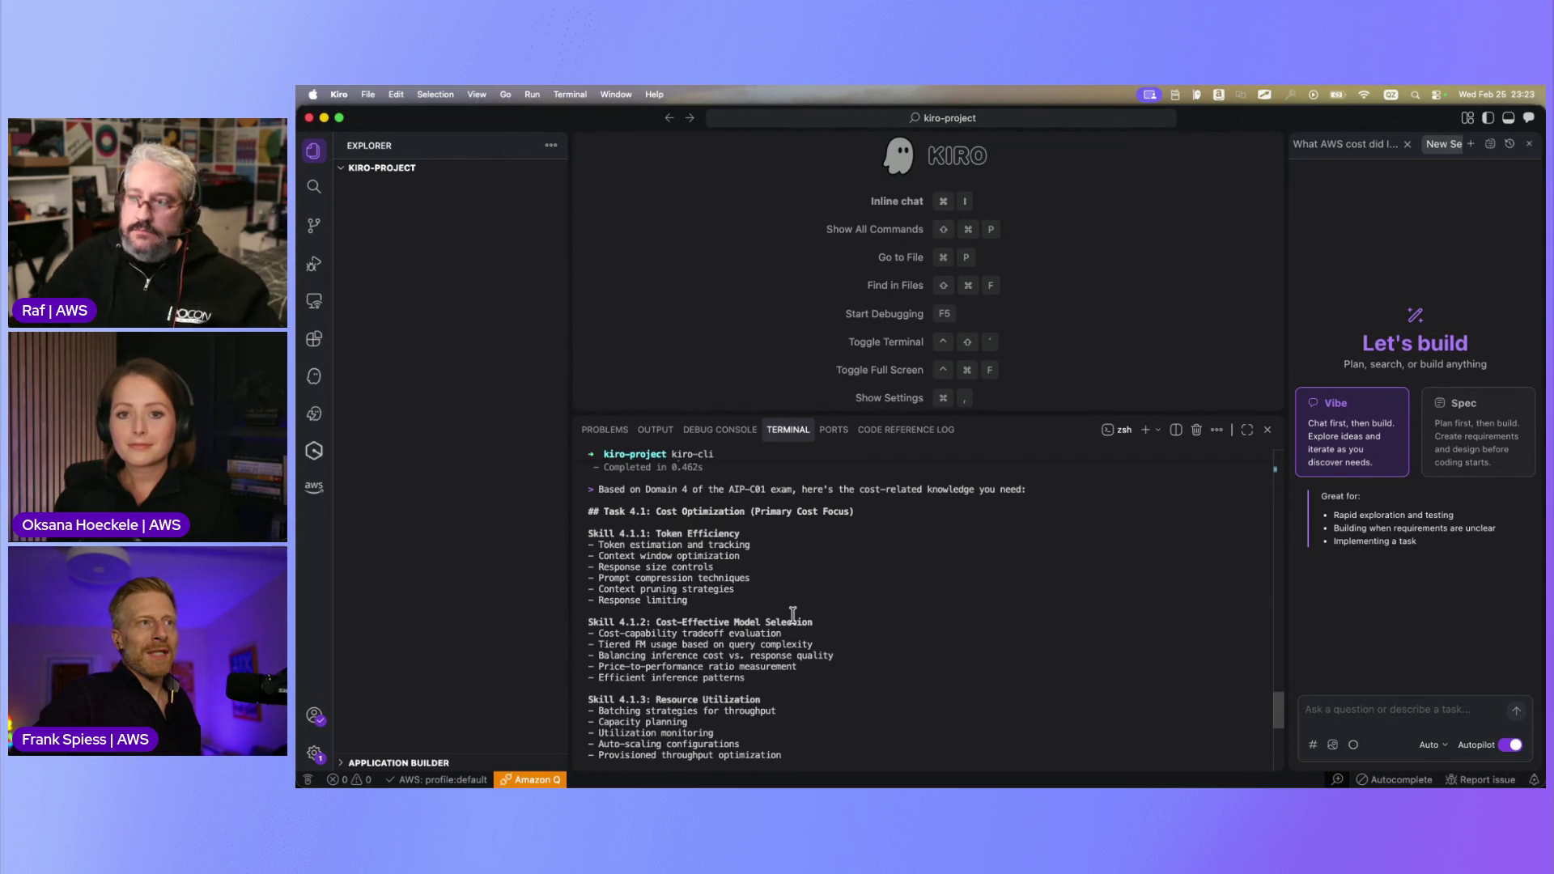
{"action": "scroll", "coordinate": [793, 615], "scroll_direction": "down", "scroll_amount": 2}
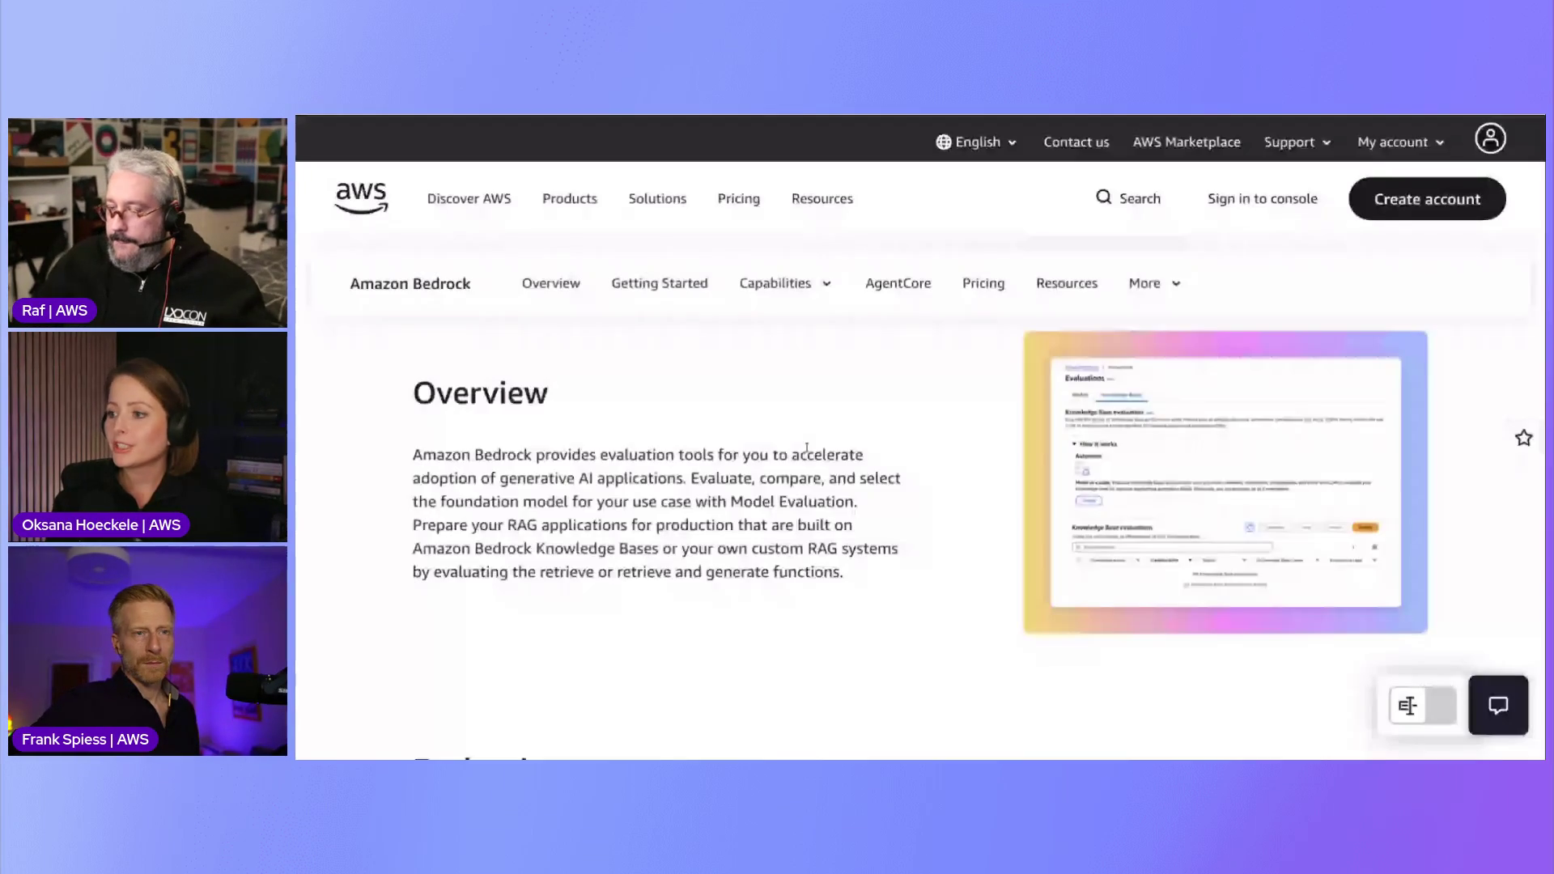
Read the Bedrock Evaluations page, highlighting the foundation-model comparison sentence and scrolling to Evaluation types
{"action": "scroll", "coordinate": [836, 413], "scroll_direction": "up", "scroll_amount": 2}
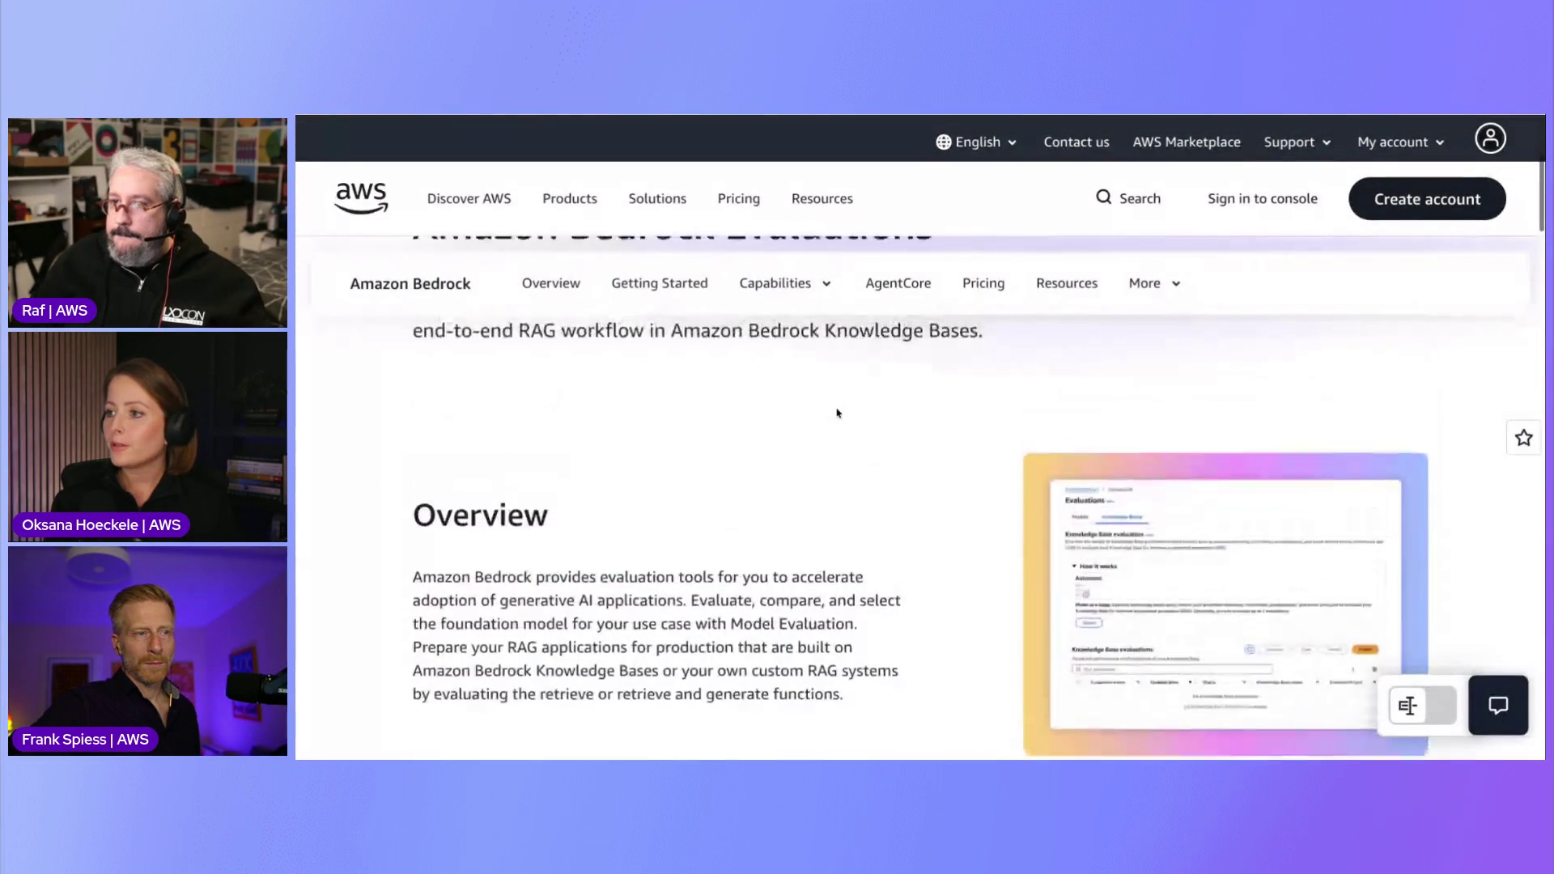
{"action": "scroll", "coordinate": [837, 413], "scroll_direction": "up", "scroll_amount": 2}
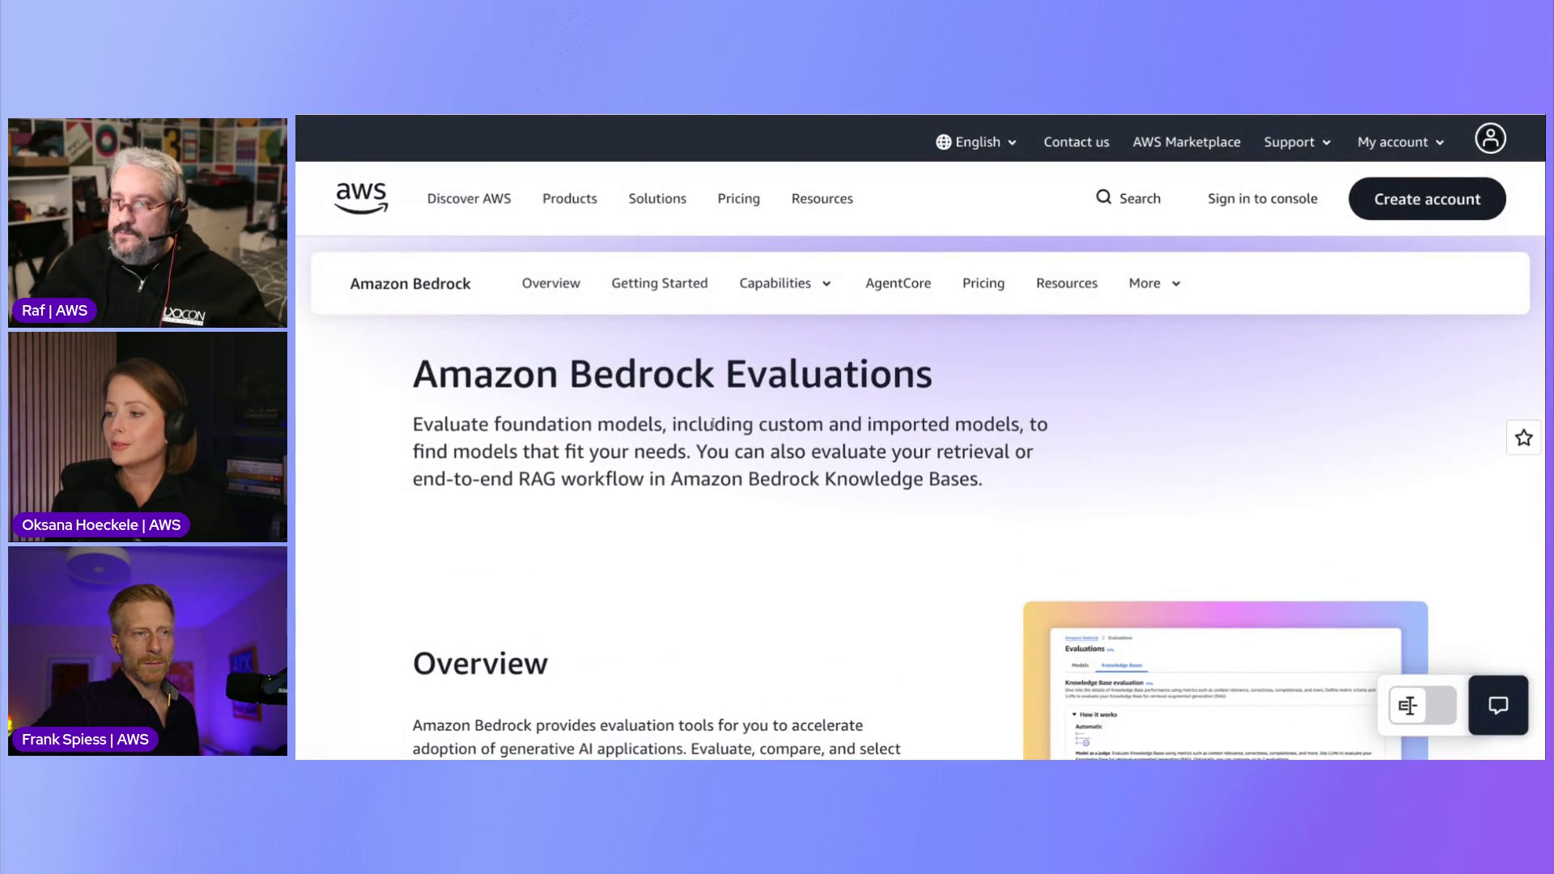
{"action": "scroll", "coordinate": [721, 443], "scroll_direction": "down", "scroll_amount": 3}
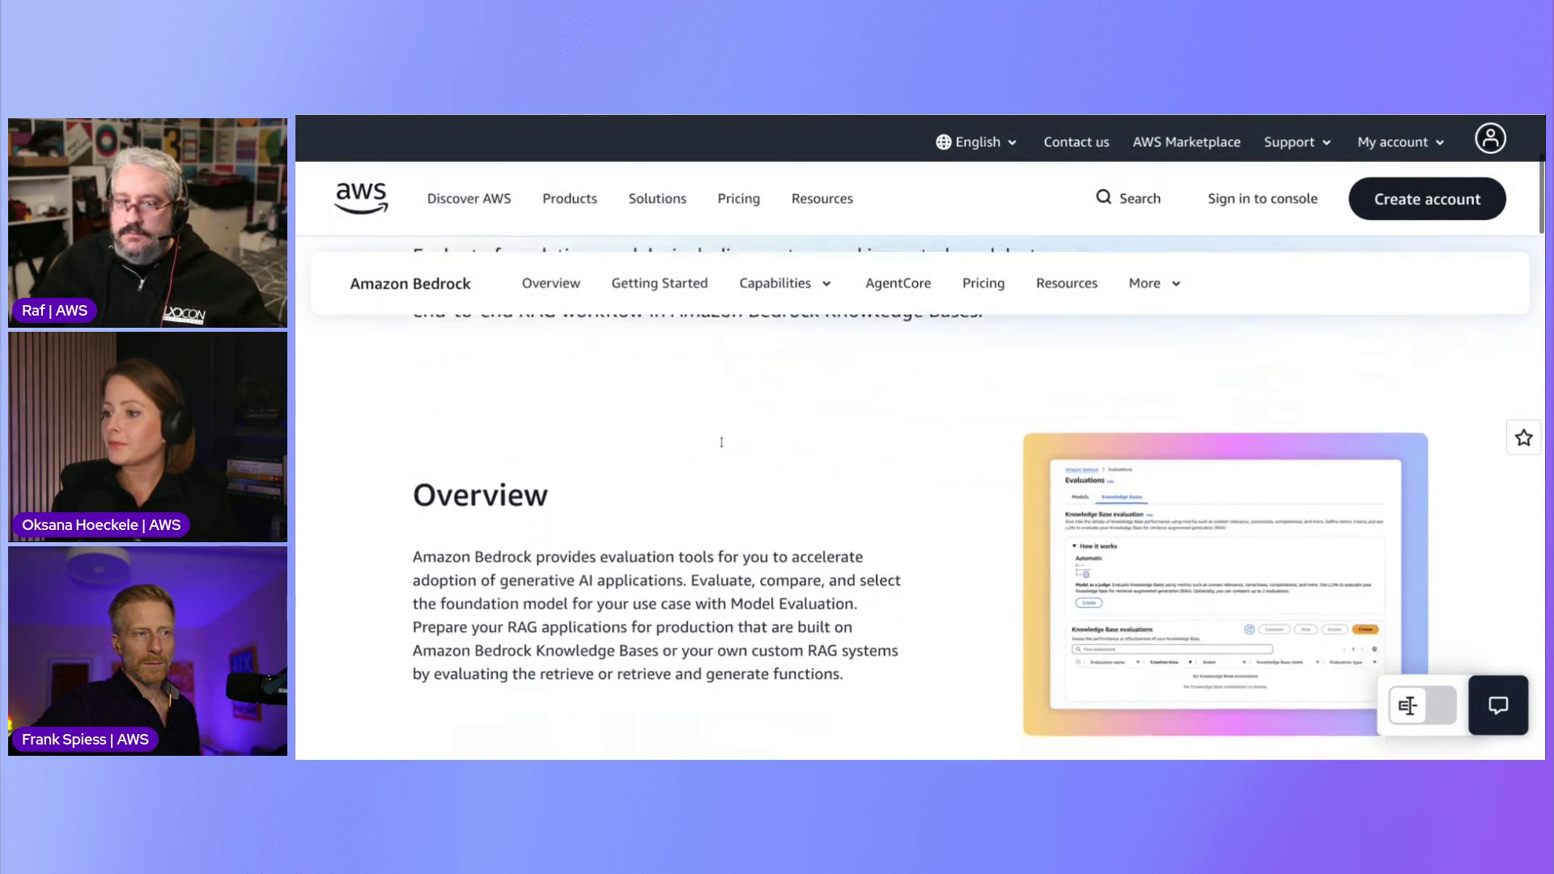
{"action": "left_click_drag", "start_coordinate": [692, 518], "coordinate": [857, 541]}
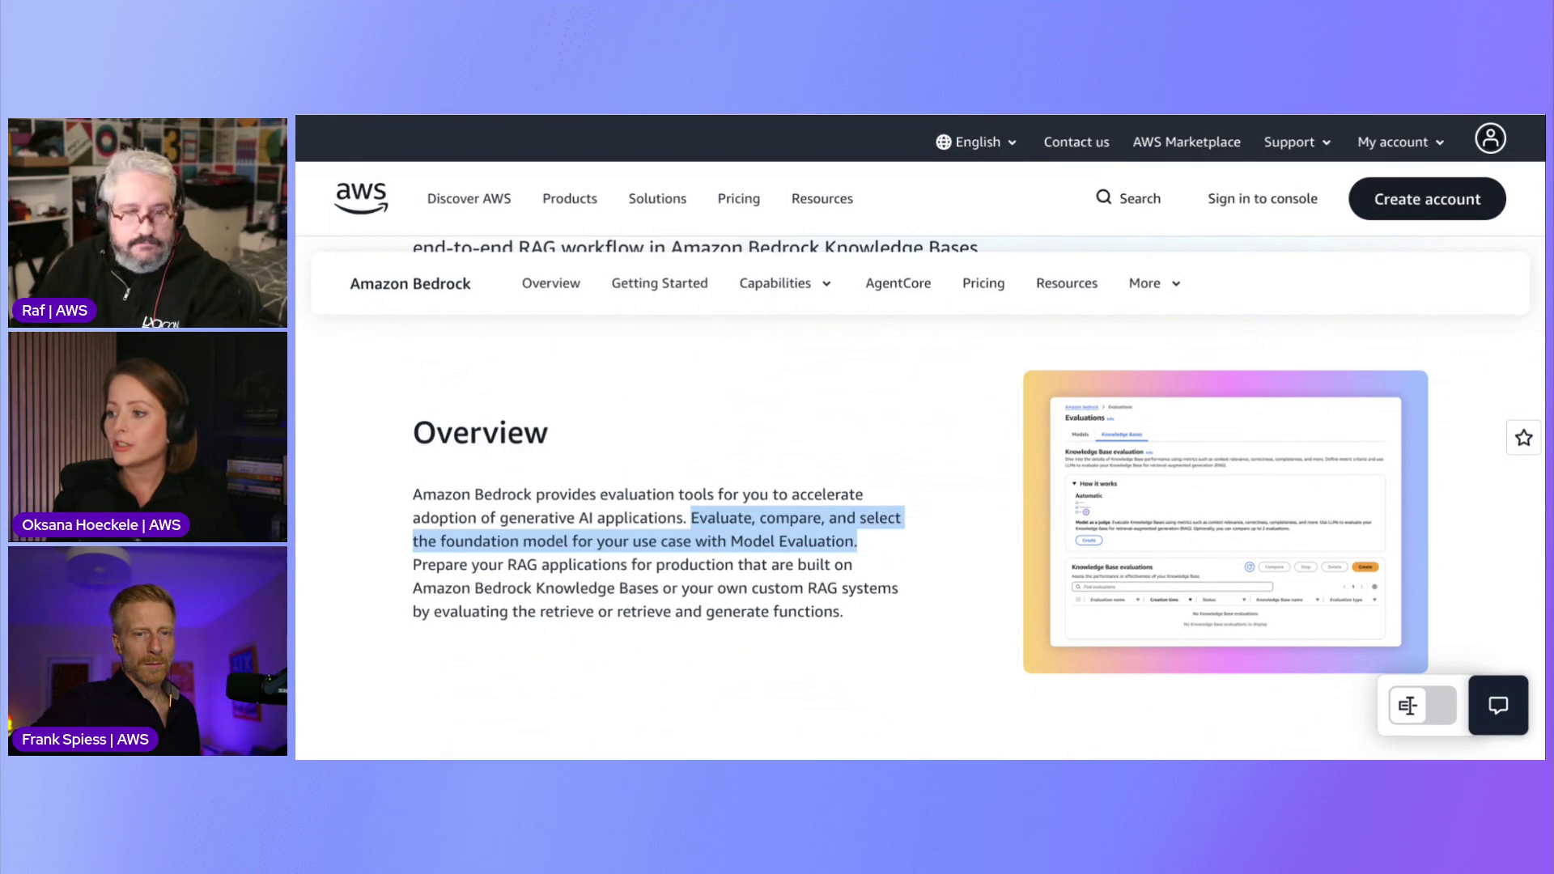
{"action": "scroll", "coordinate": [880, 565], "scroll_direction": "down", "scroll_amount": 1}
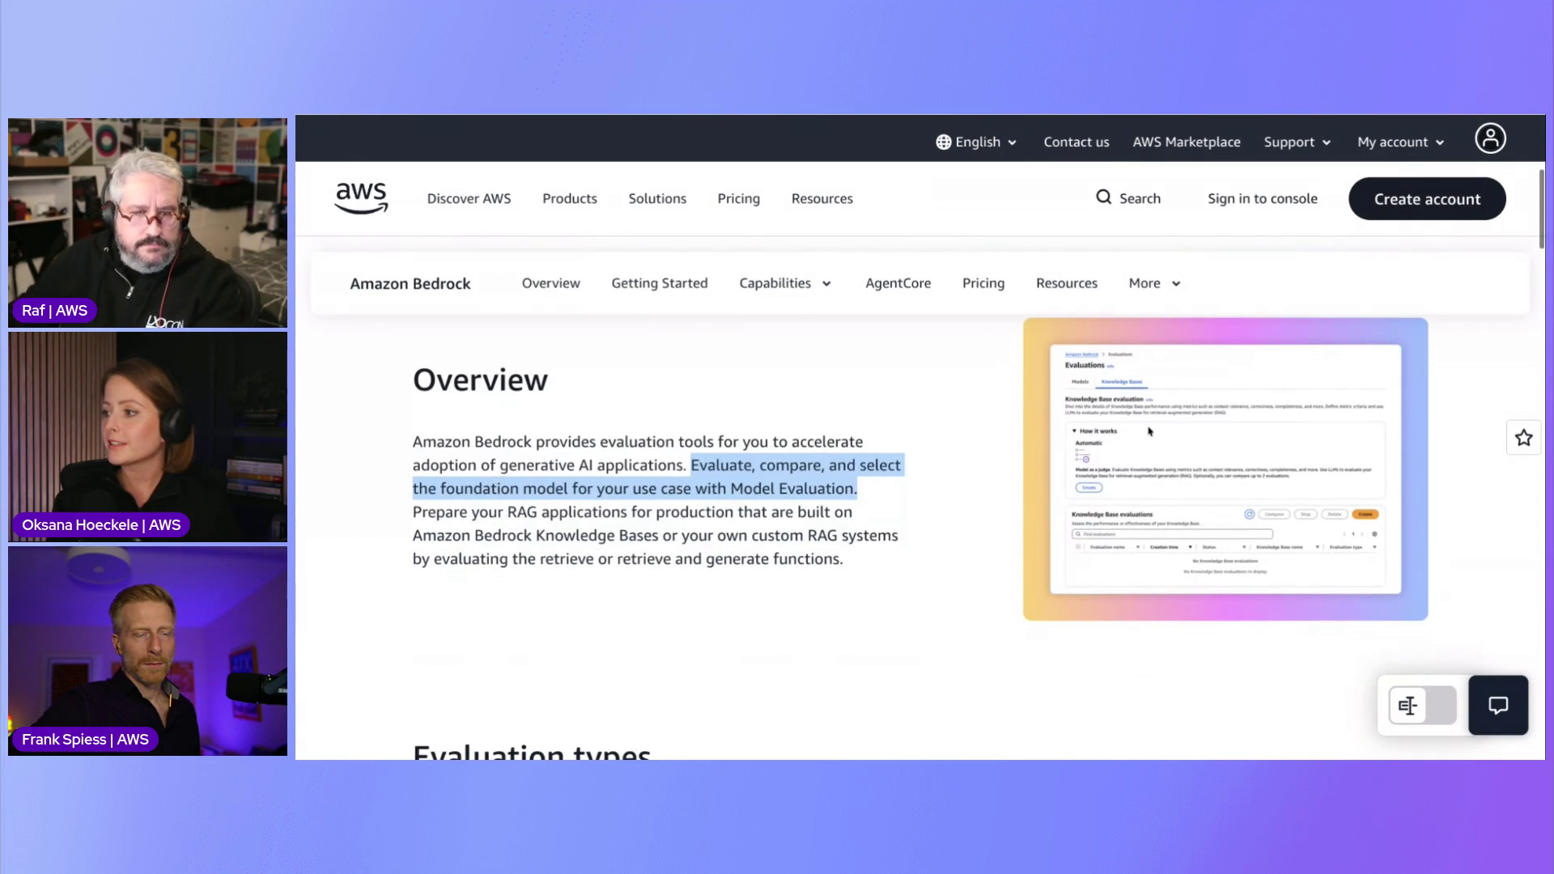
{"action": "scroll", "coordinate": [906, 581], "scroll_direction": "down", "scroll_amount": 4}
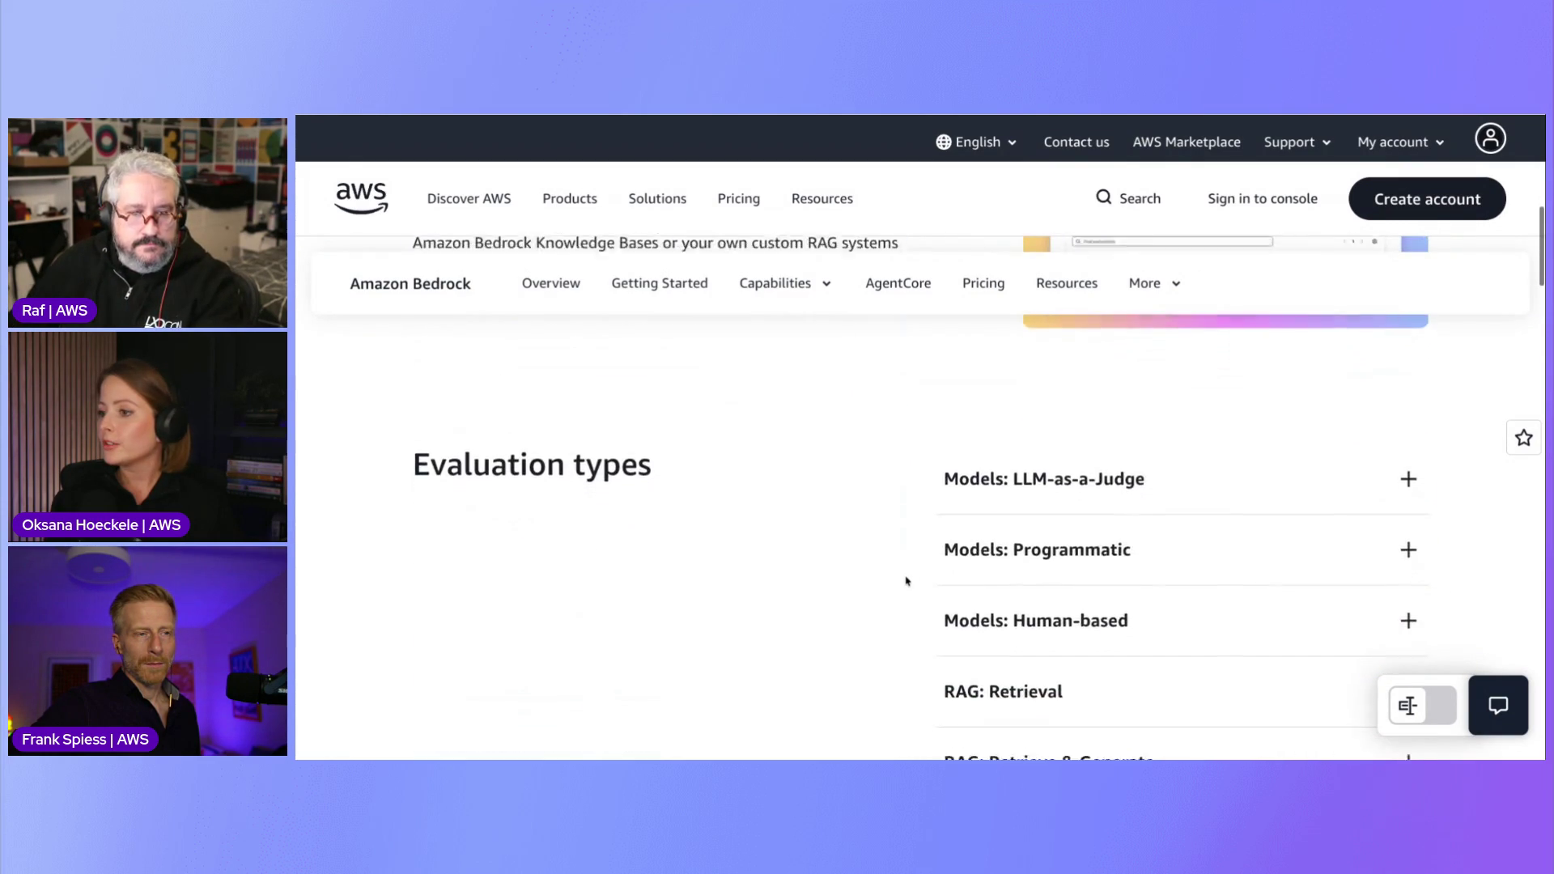
{"action": "scroll", "coordinate": [1027, 423], "scroll_direction": "down", "scroll_amount": 1}
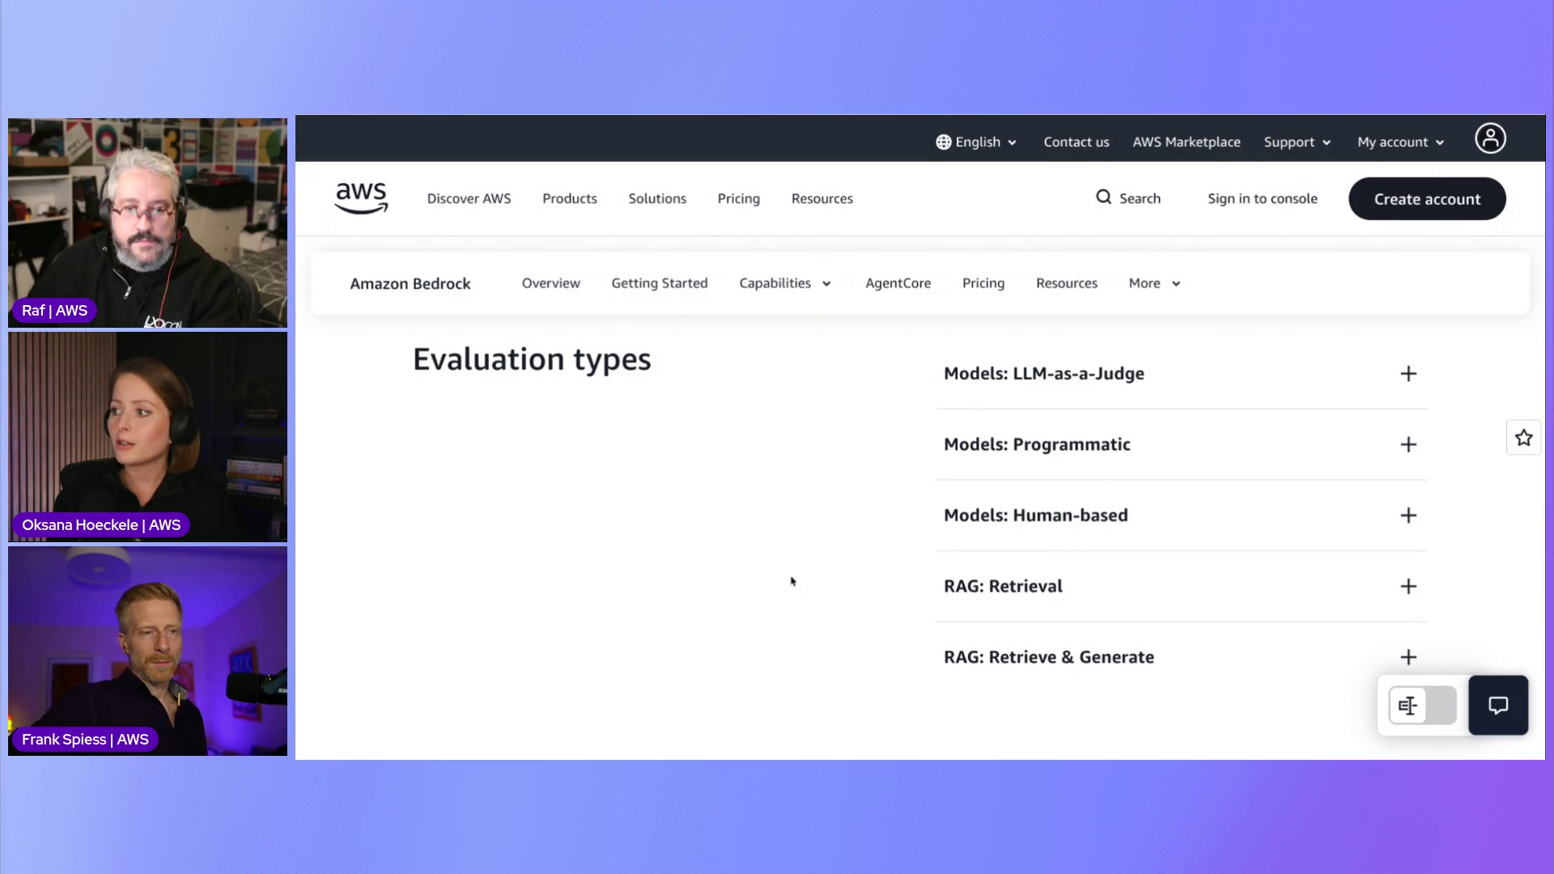
{"action": "scroll", "coordinate": [791, 580], "scroll_direction": "down", "scroll_amount": 1}
{"action": "scroll", "coordinate": [791, 580], "scroll_direction": "up", "scroll_amount": 1}
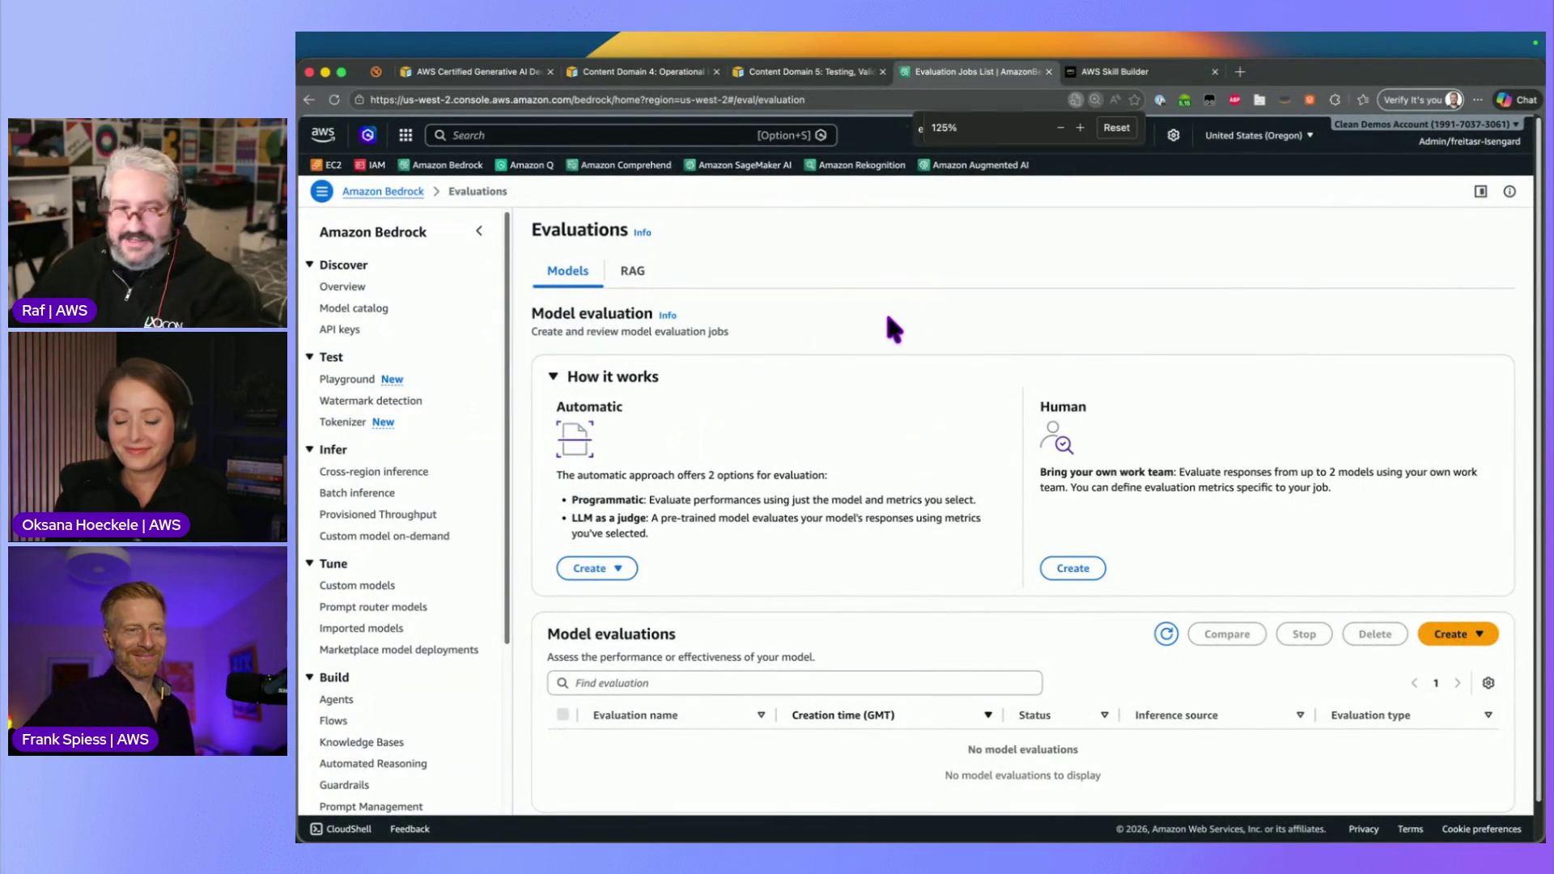
Zoom in, start an Automatic: Programmatic model evaluation job, then go to the Tokenizer page
{"action": "key", "text": "super+plus"}
{"action": "scroll", "coordinate": [1028, 410], "scroll_direction": "down", "scroll_amount": 3}
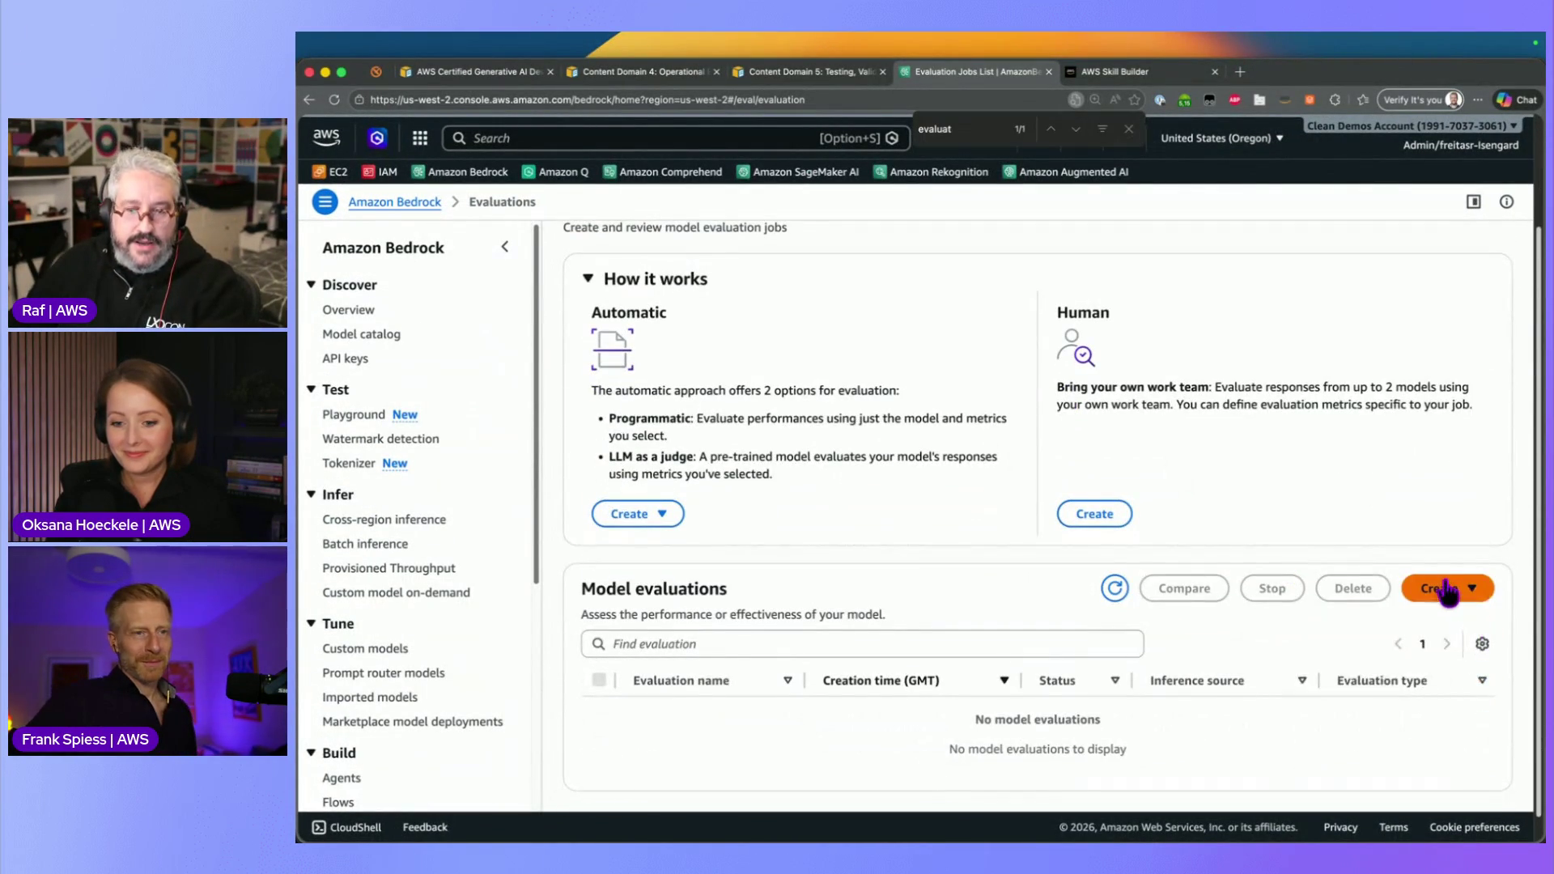
{"action": "left_click", "coordinate": [1449, 589]}
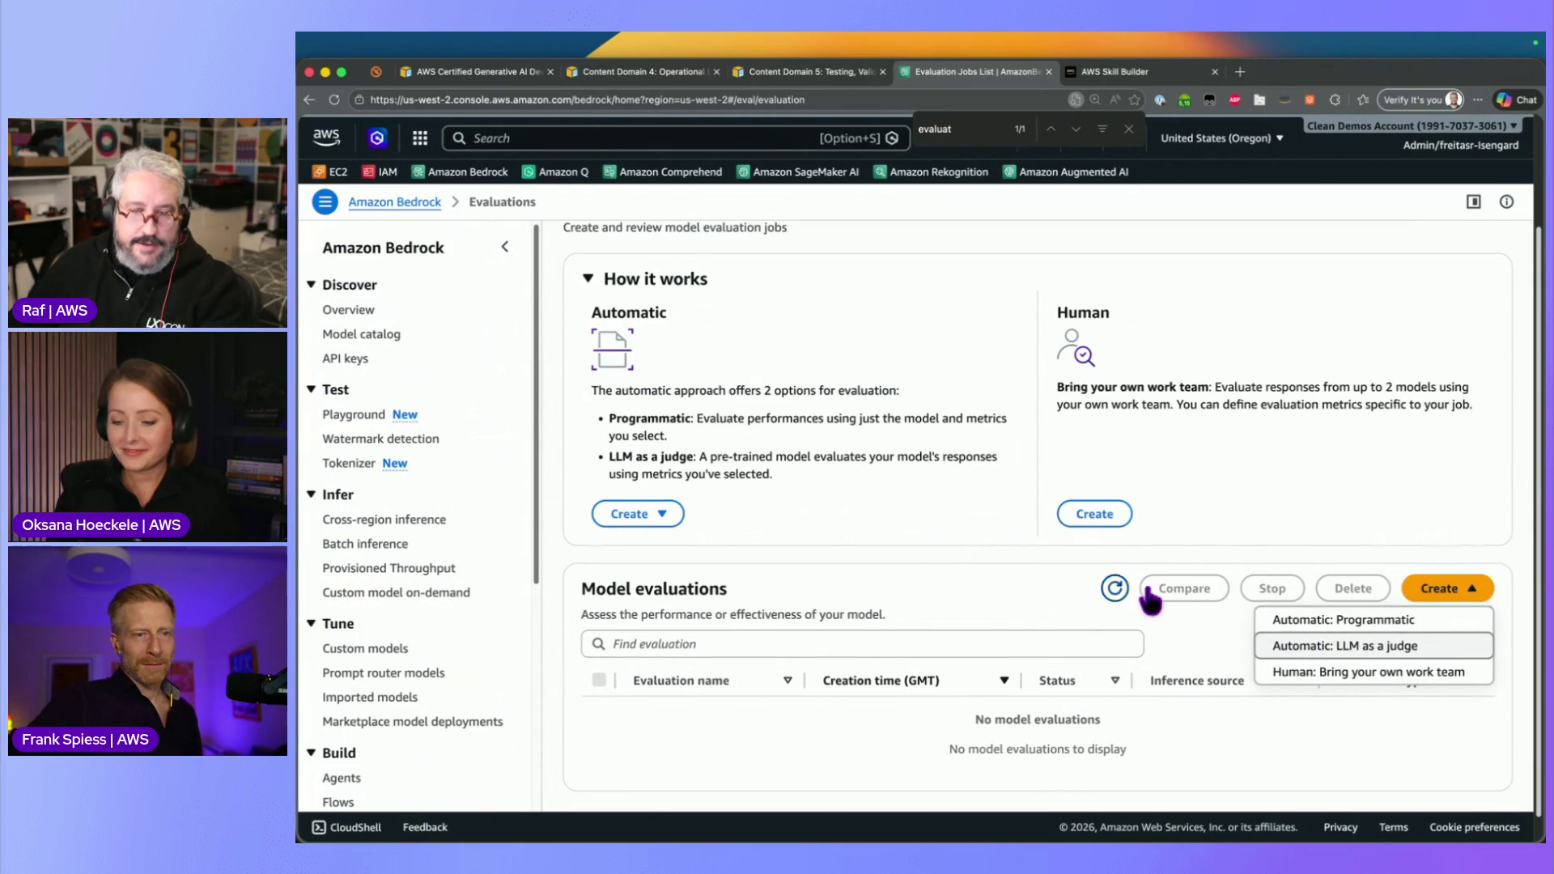
{"action": "left_click", "coordinate": [1344, 620]}
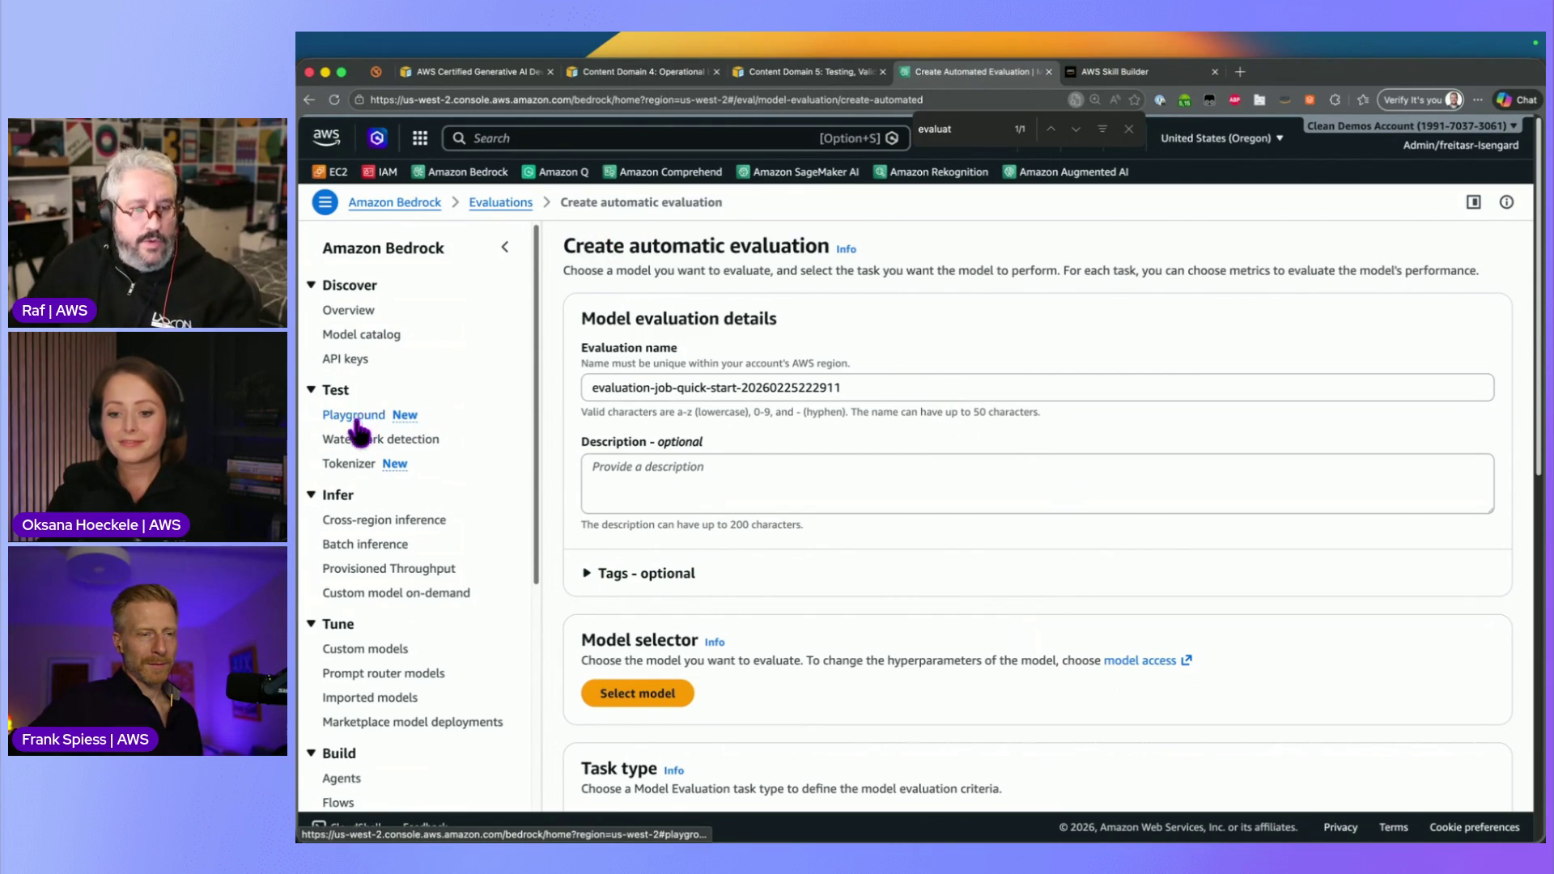
{"action": "left_click", "coordinate": [346, 465]}
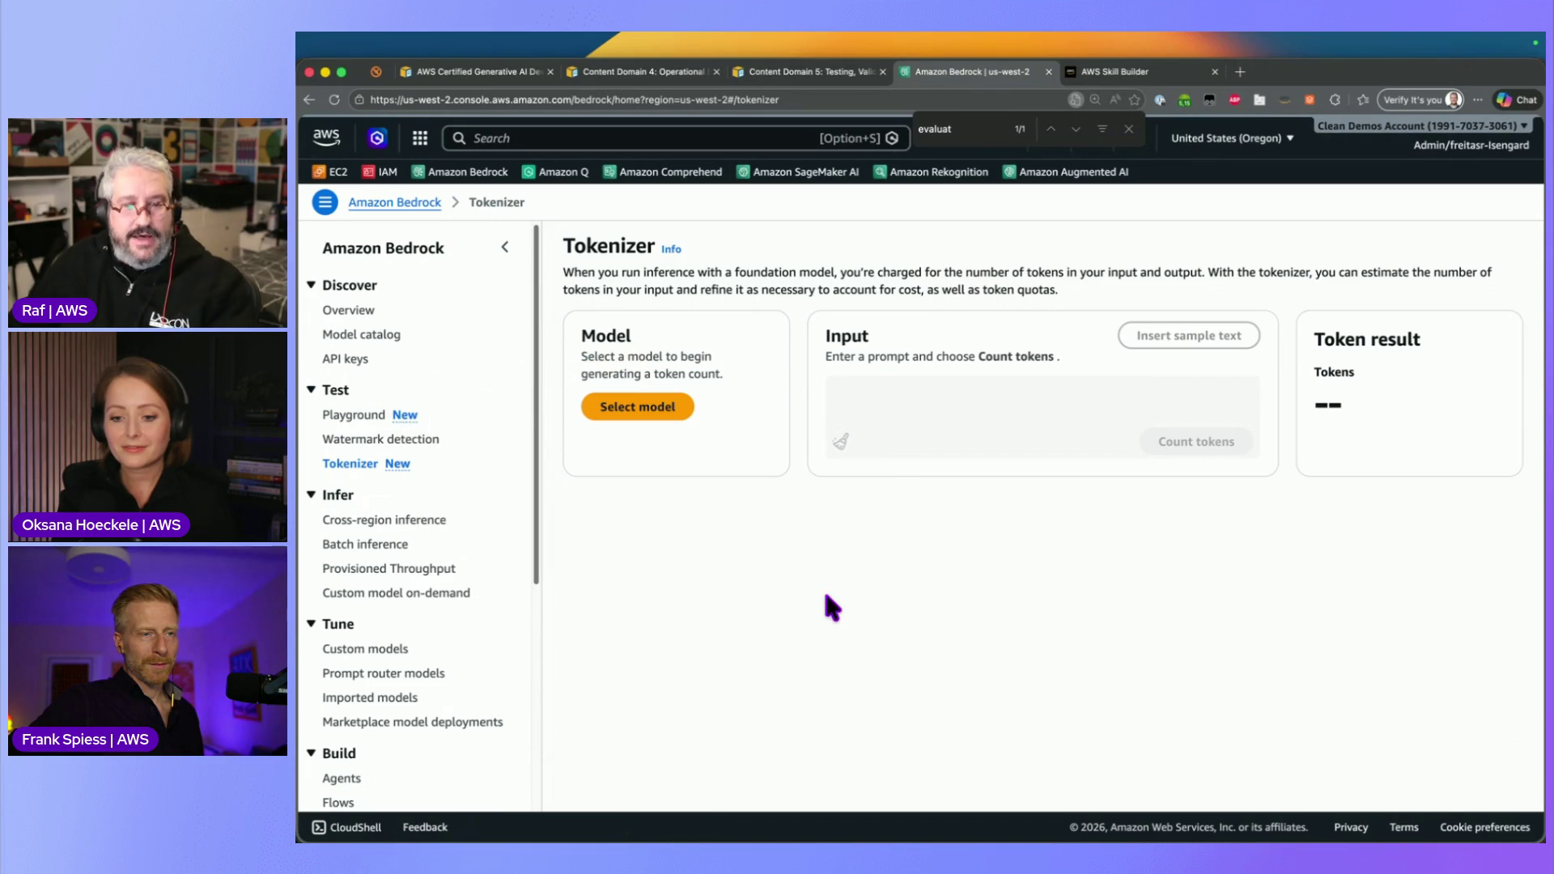
In the editor, highlight the strategy part of the chatbot cost question
{"action": "key", "text": "super+Tab"}
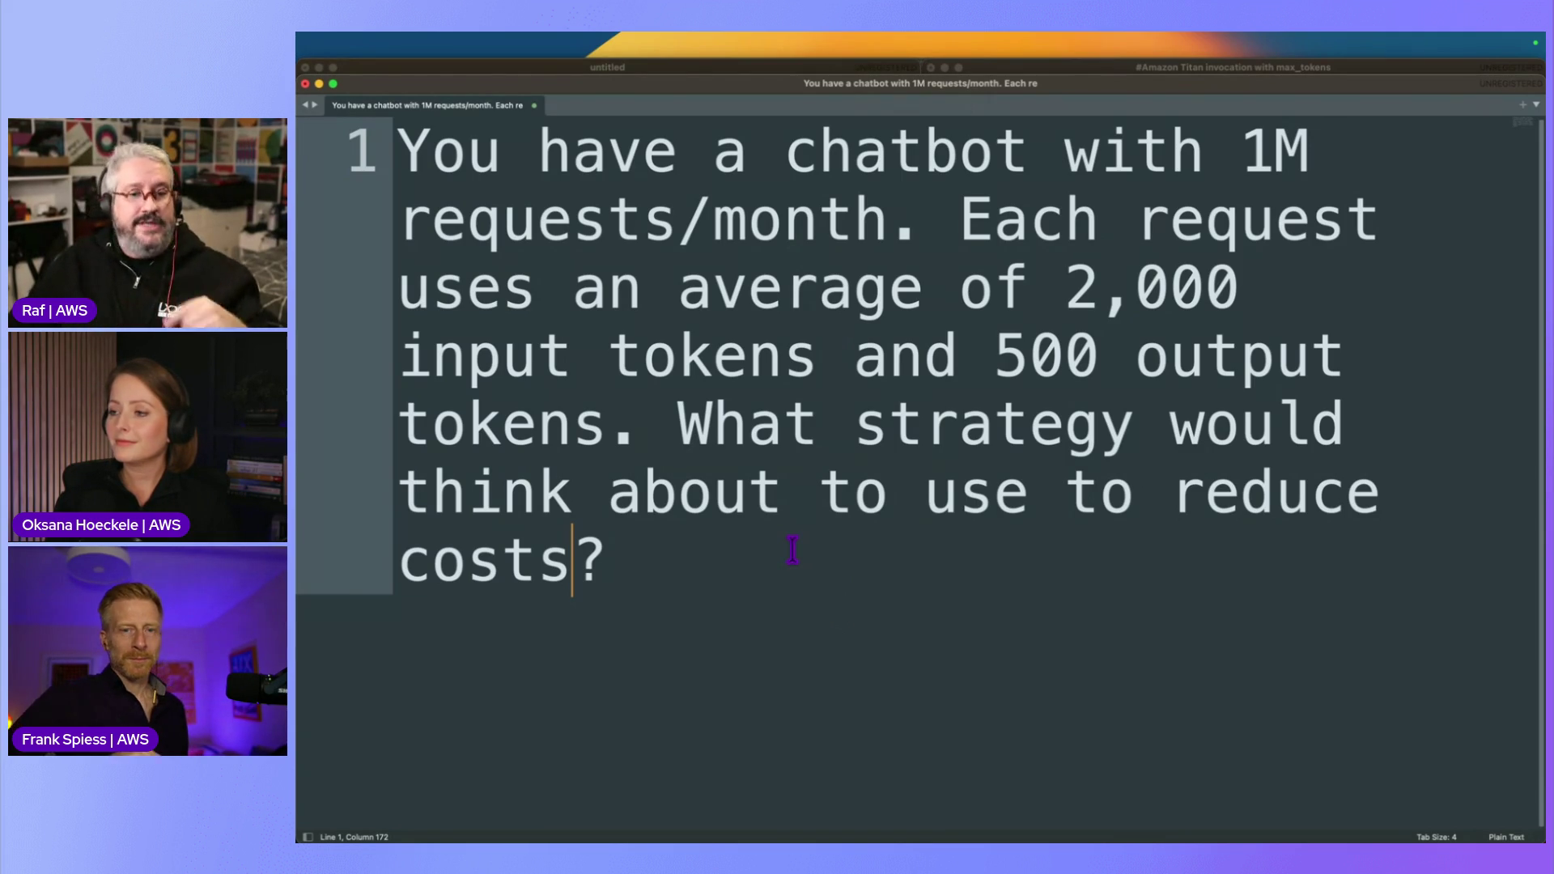
{"action": "left_click_drag", "start_coordinate": [705, 437], "coordinate": [888, 579]}
Highlight the full cost question (1M requests, 2,000 input, 500 output tokens), then return to the Tokenizer
{"action": "left_click", "coordinate": [900, 563]}
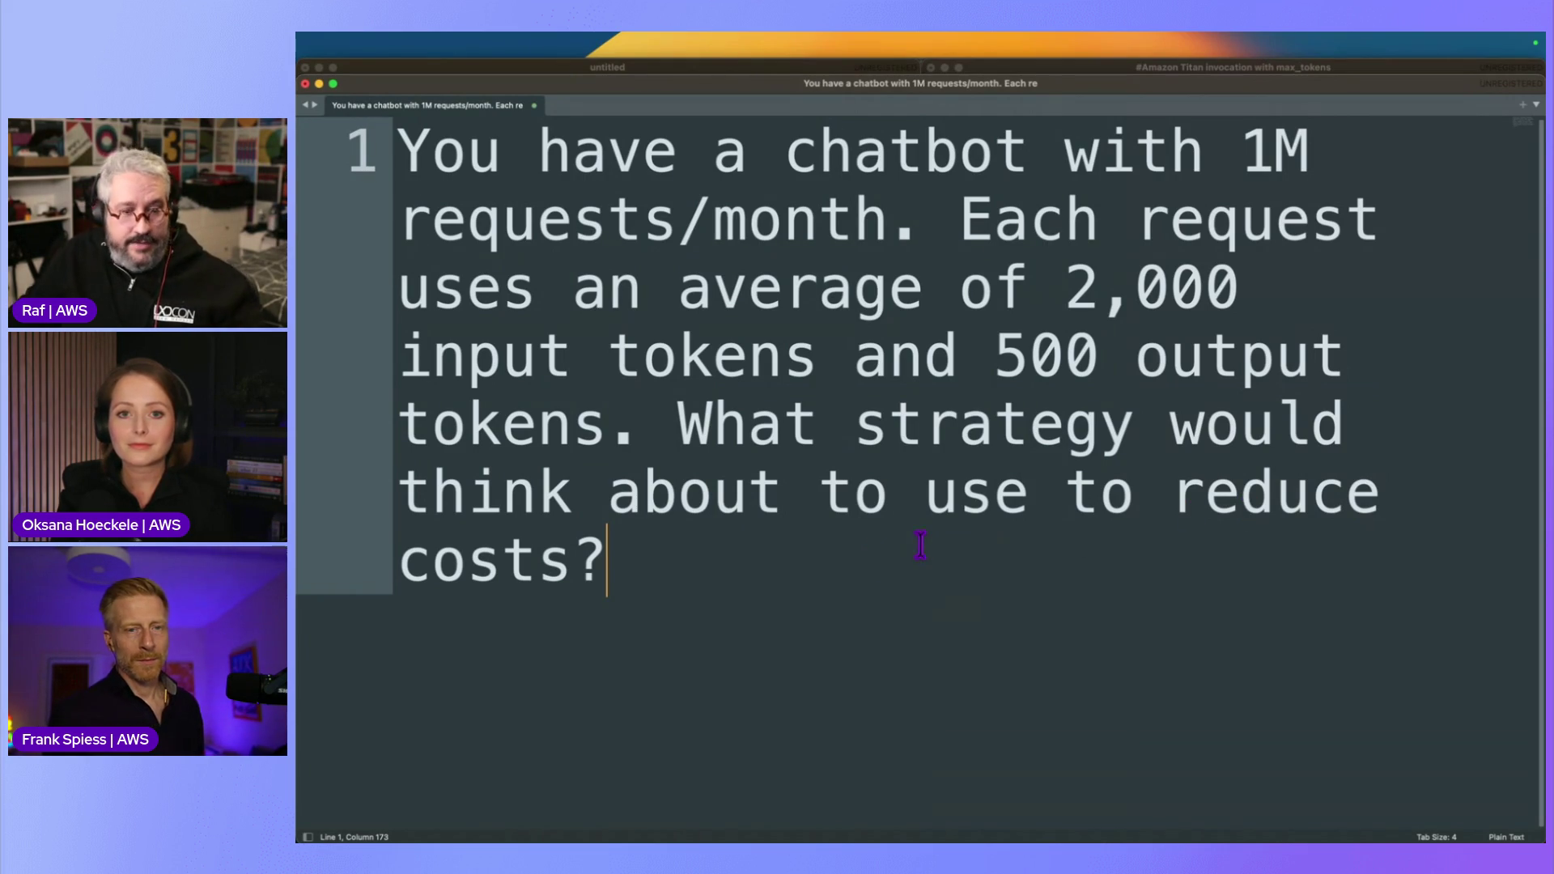
{"action": "mouse_move", "coordinate": [790, 555]}
{"action": "left_mouse_down"}
{"action": "mouse_move", "coordinate": [406, 216]}
{"action": "mouse_move", "coordinate": [396, 150]}
{"action": "left_mouse_up"}
{"action": "left_click", "coordinate": [746, 477]}
{"action": "left_click", "coordinate": [782, 570]}
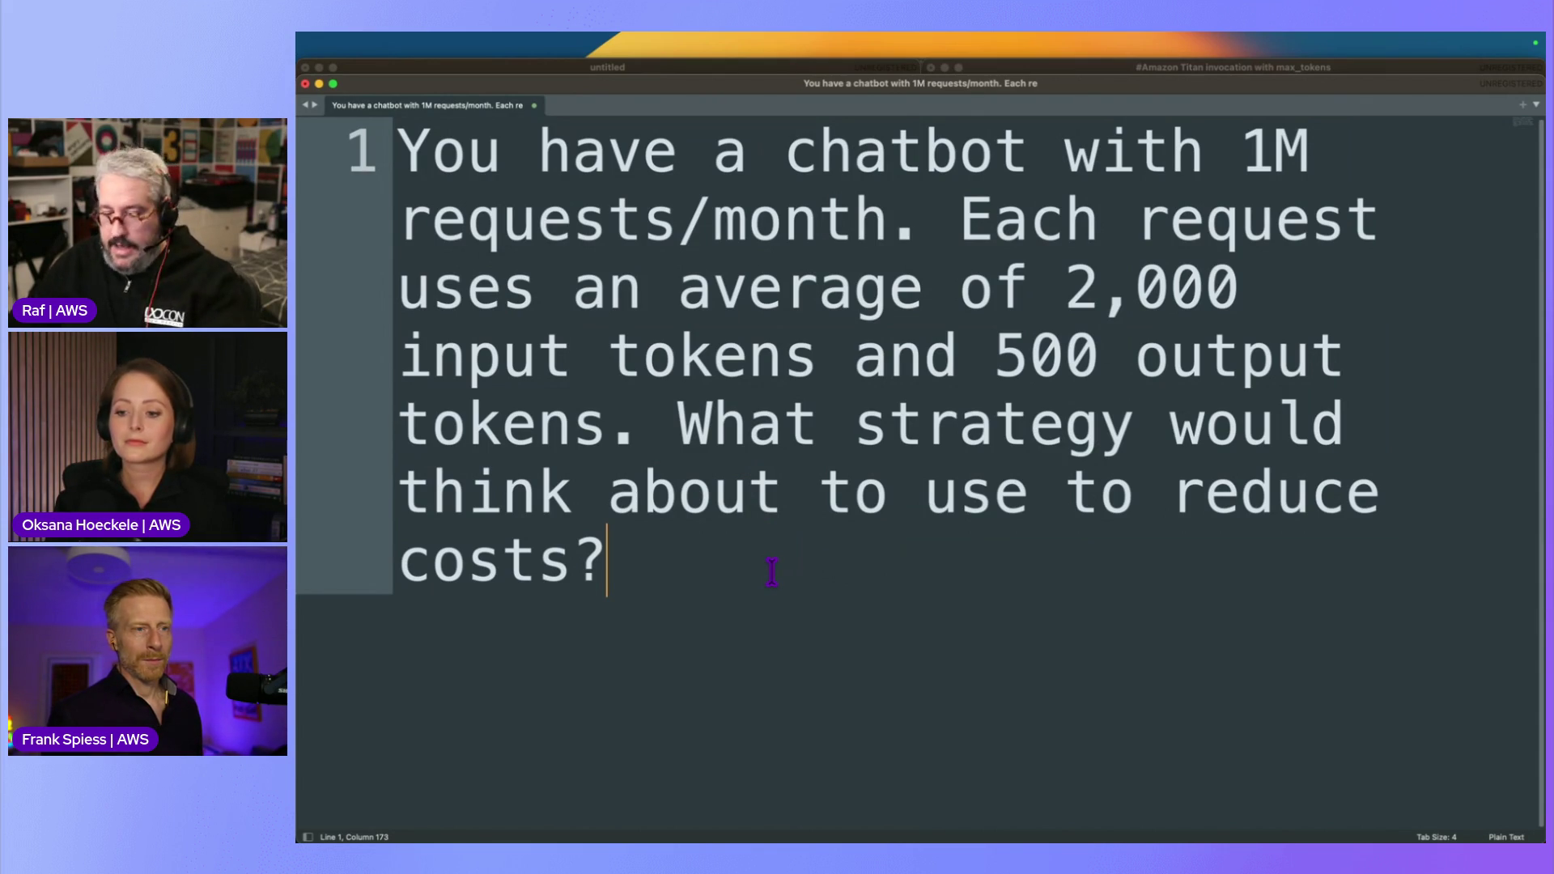
{"action": "key", "text": "super+Tab"}
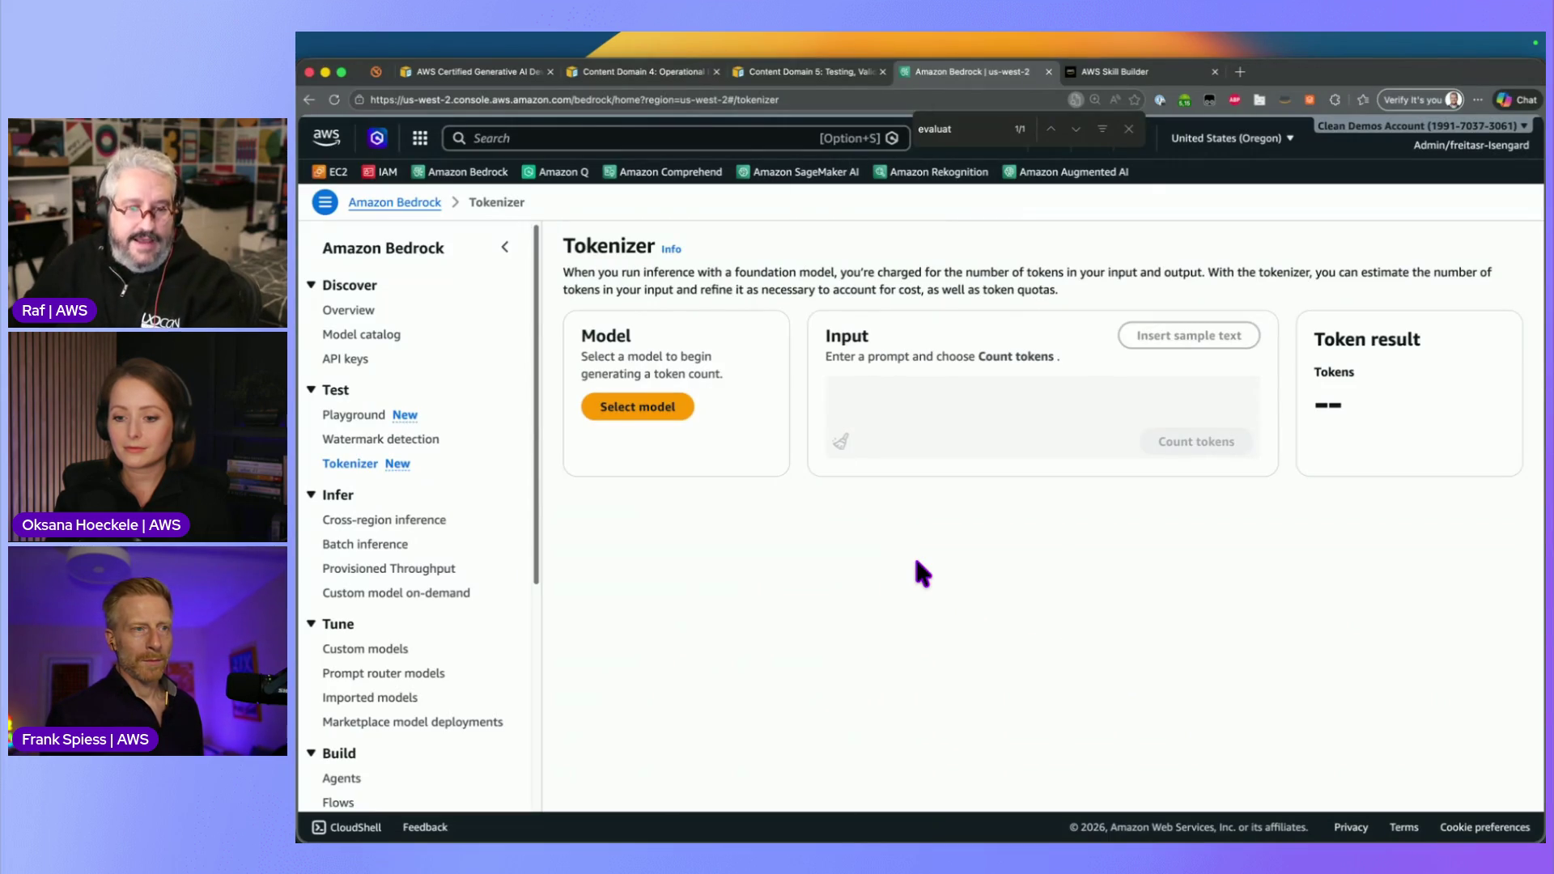
{"action": "key", "text": "super+Tab"}
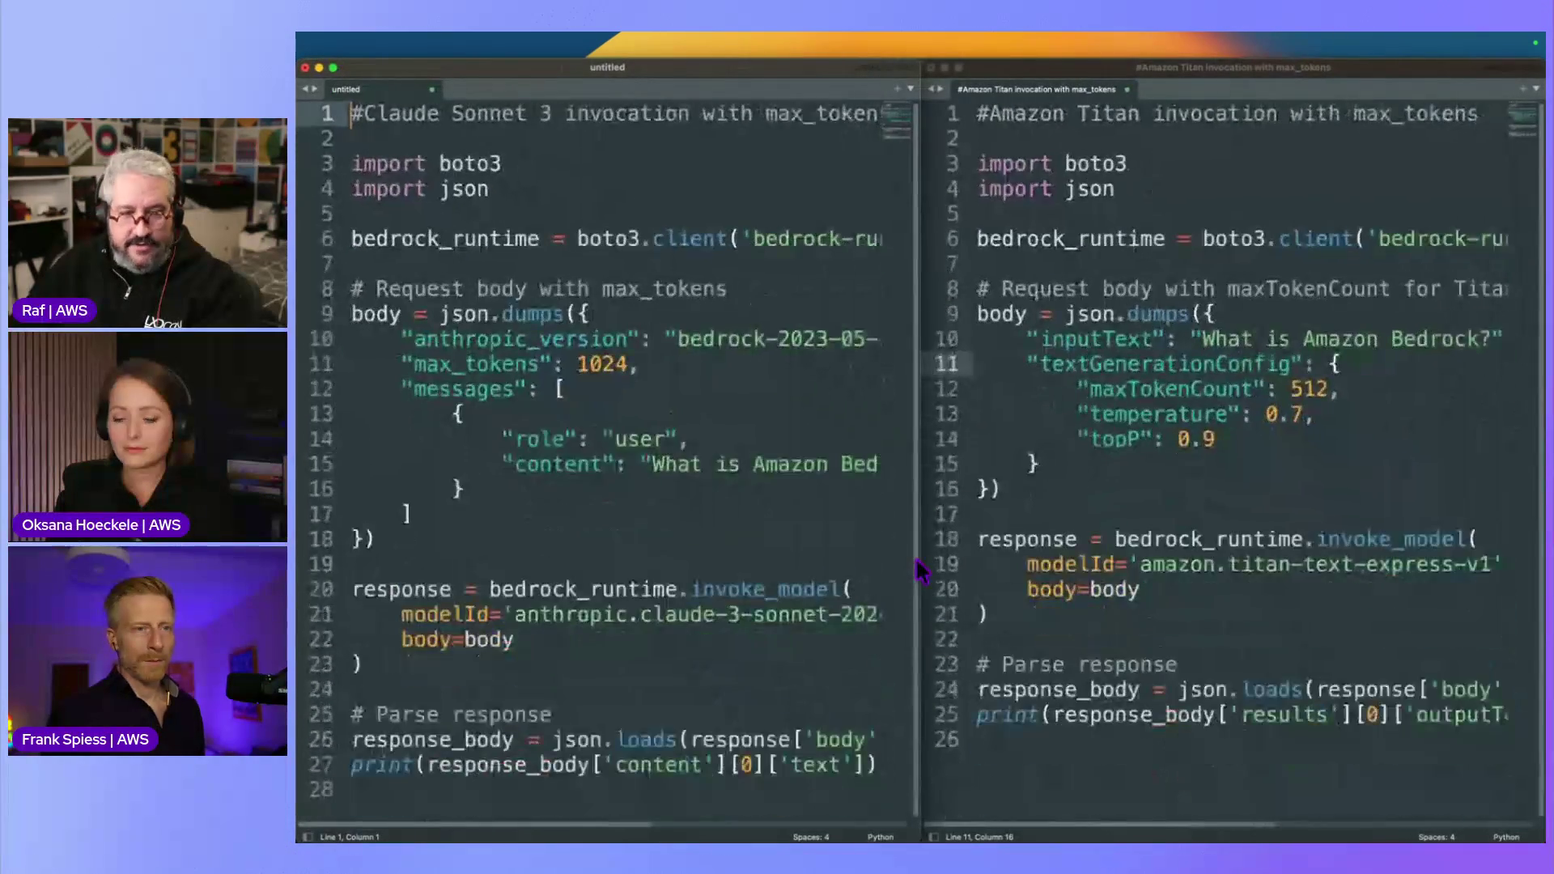
{"action": "key", "text": "super+minus"}
{"action": "key", "text": "super+Tab"}
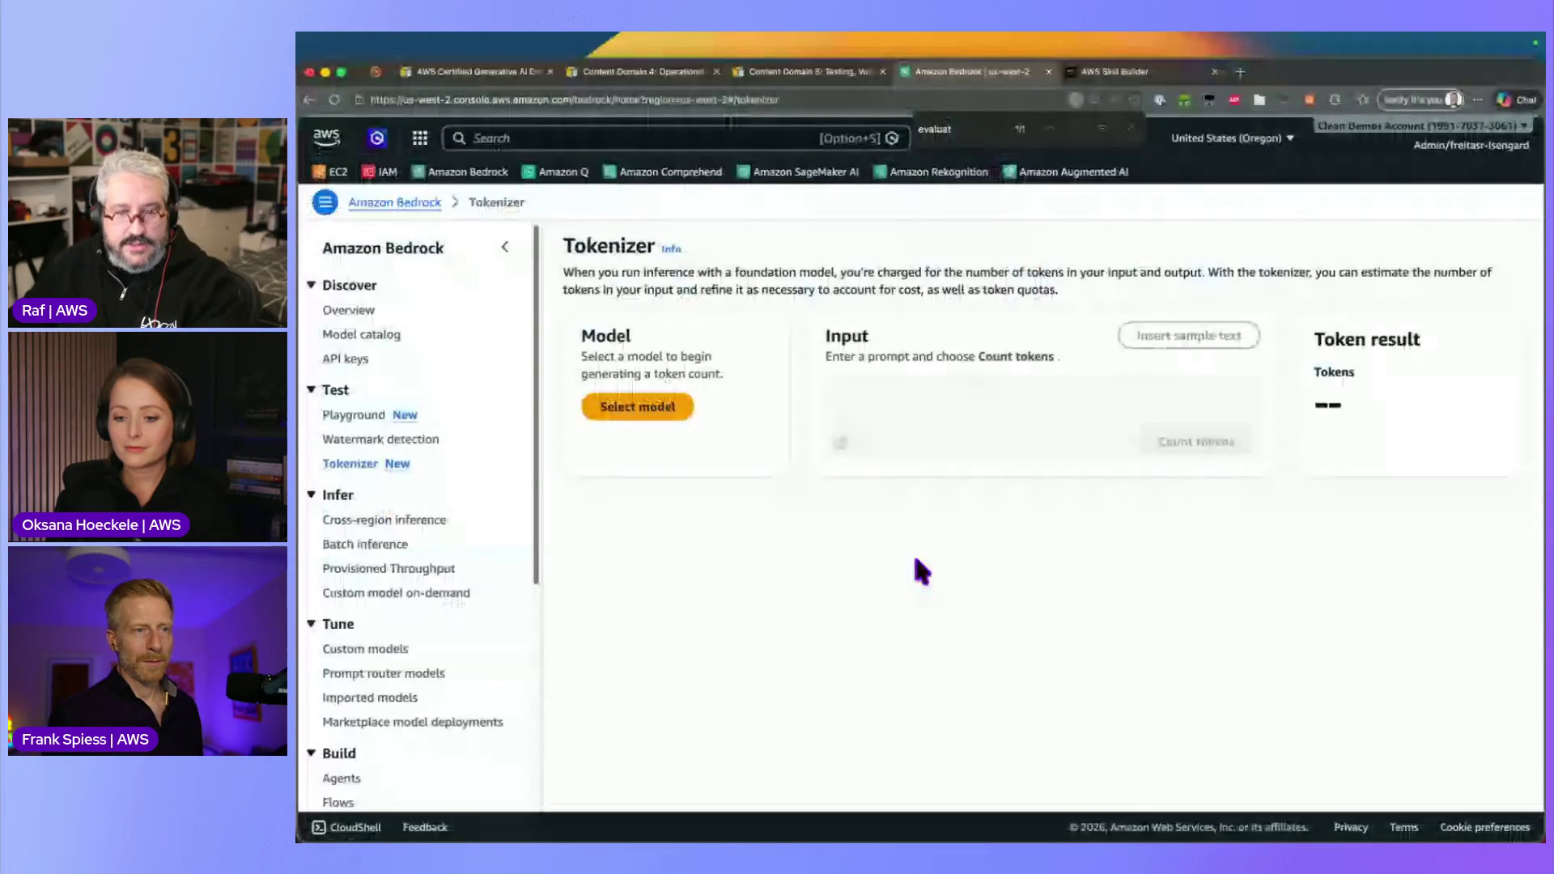
{"action": "left_click_drag", "start_coordinate": [622, 489], "coordinate": [430, 464]}
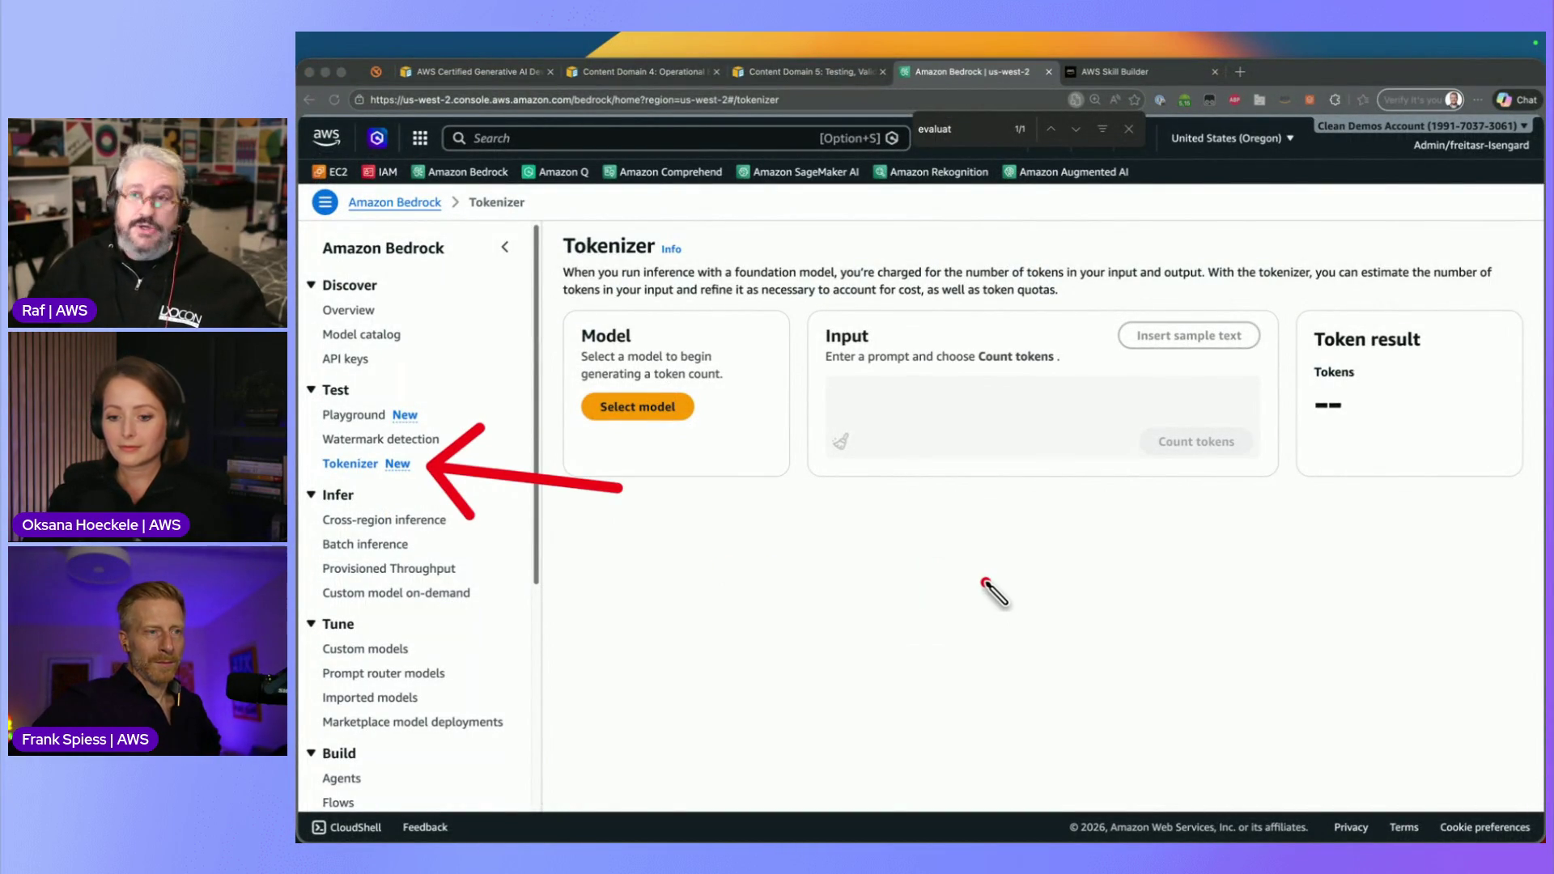
{"action": "key", "text": "Escape"}
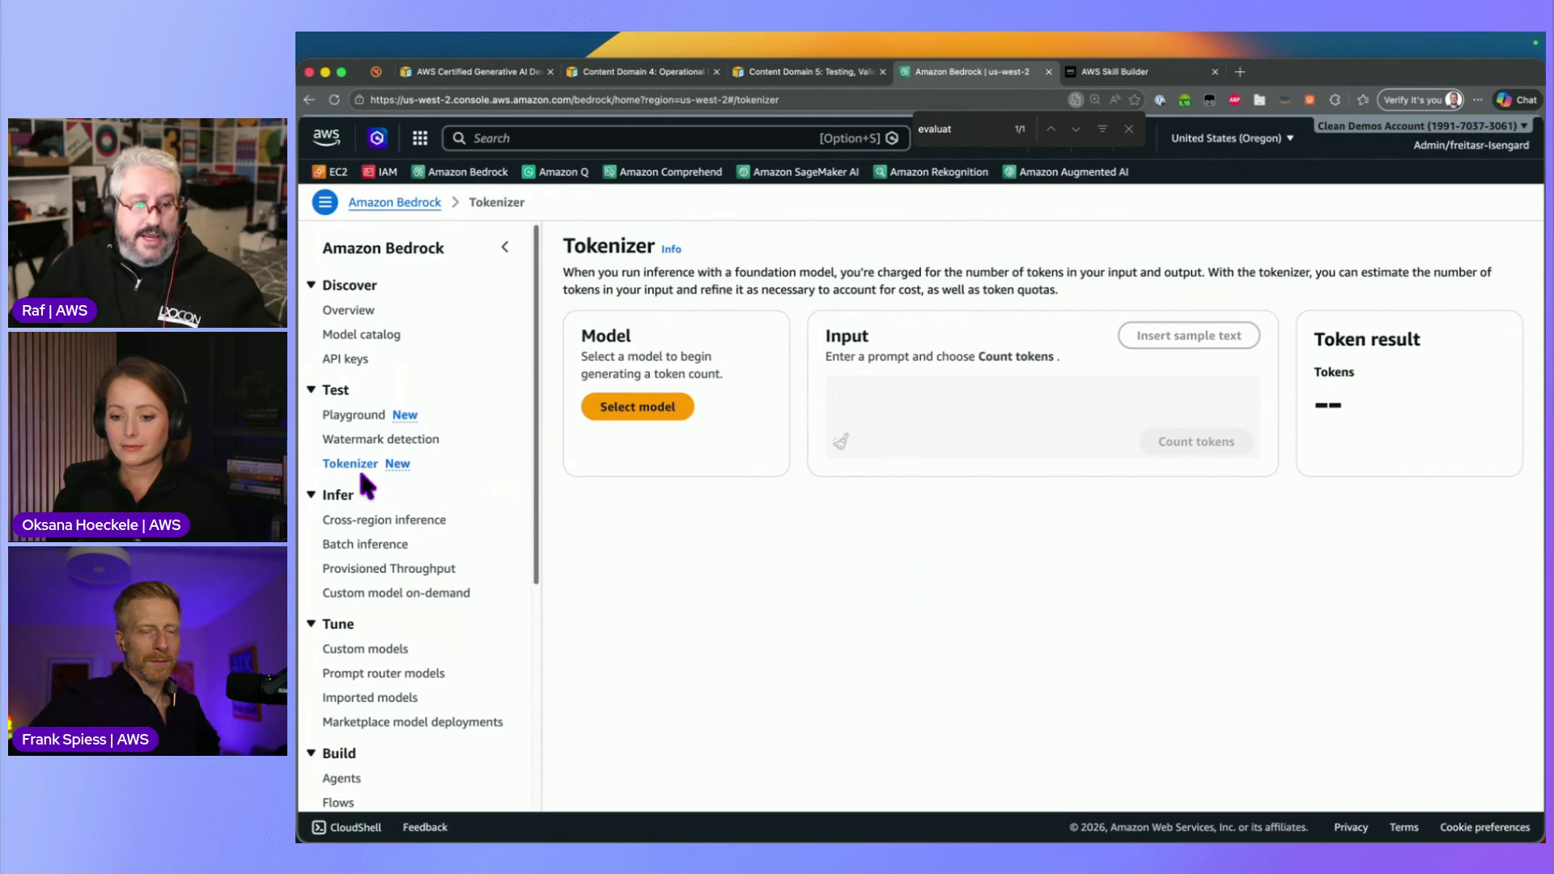
{"action": "left_click_drag", "start_coordinate": [599, 246], "coordinate": [1024, 622]}
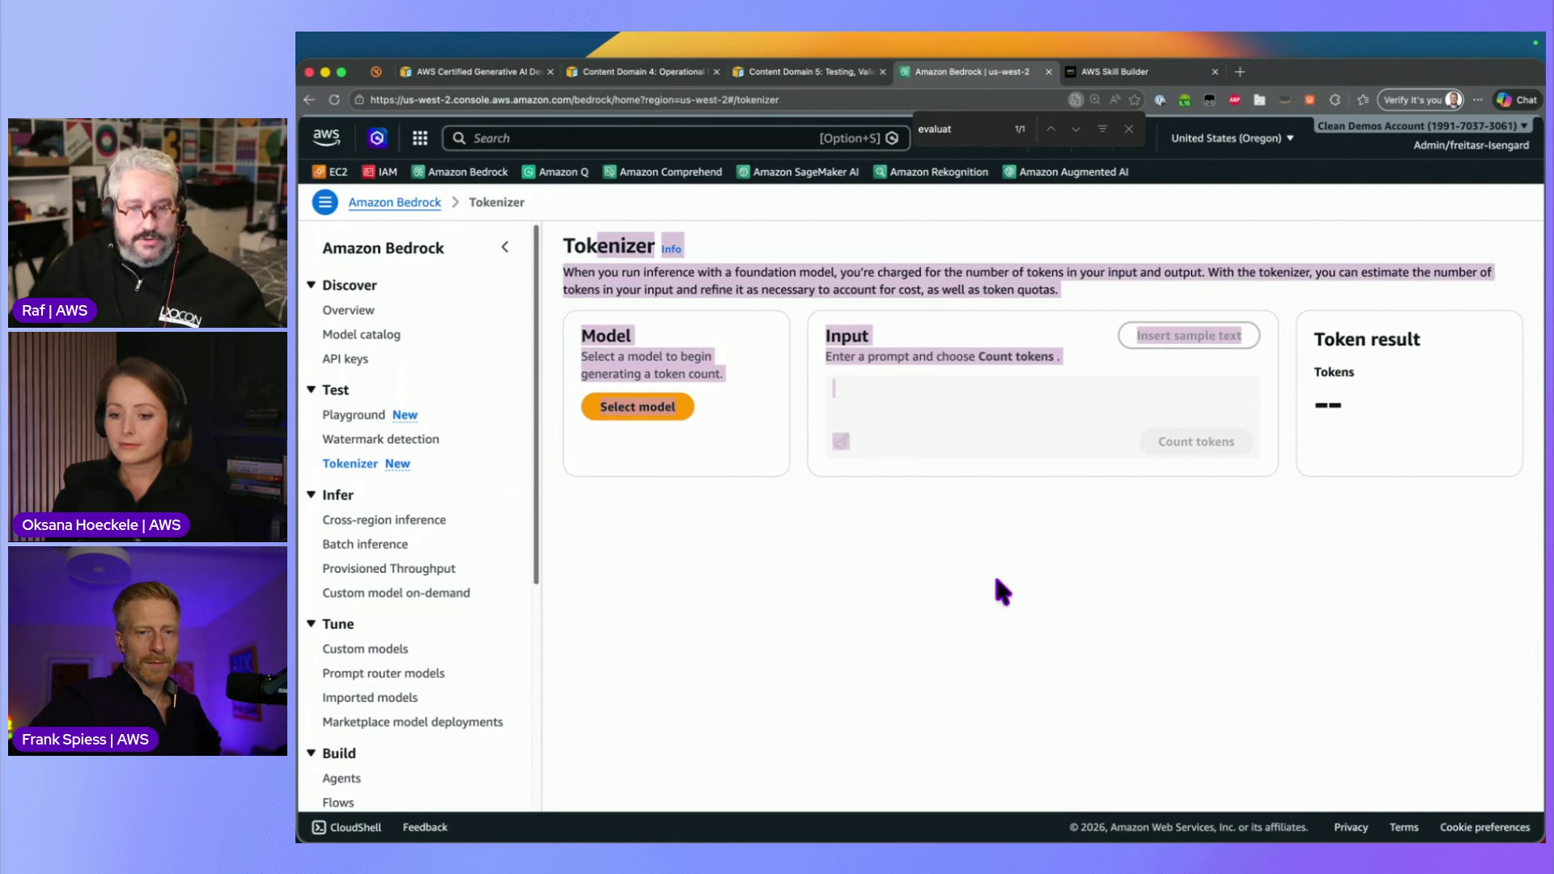
{"action": "left_click", "coordinate": [1012, 567]}
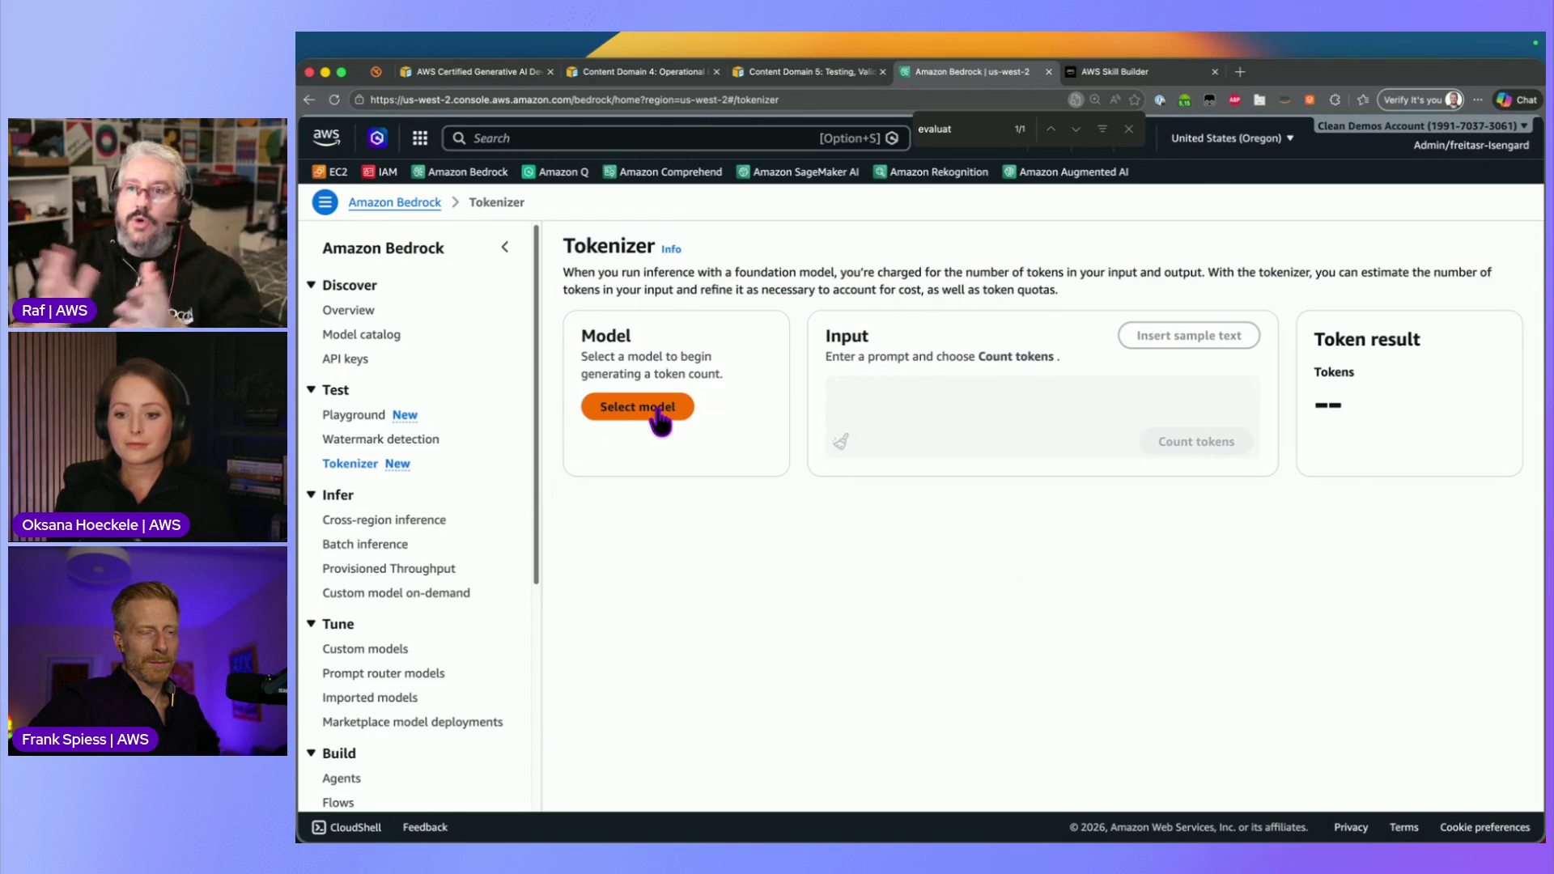
Count the tokens in 'What is Amazon Bedrock?' with the Claude Sonnet 4 tokenizer (14 tokens)
{"action": "left_click", "coordinate": [659, 409]}
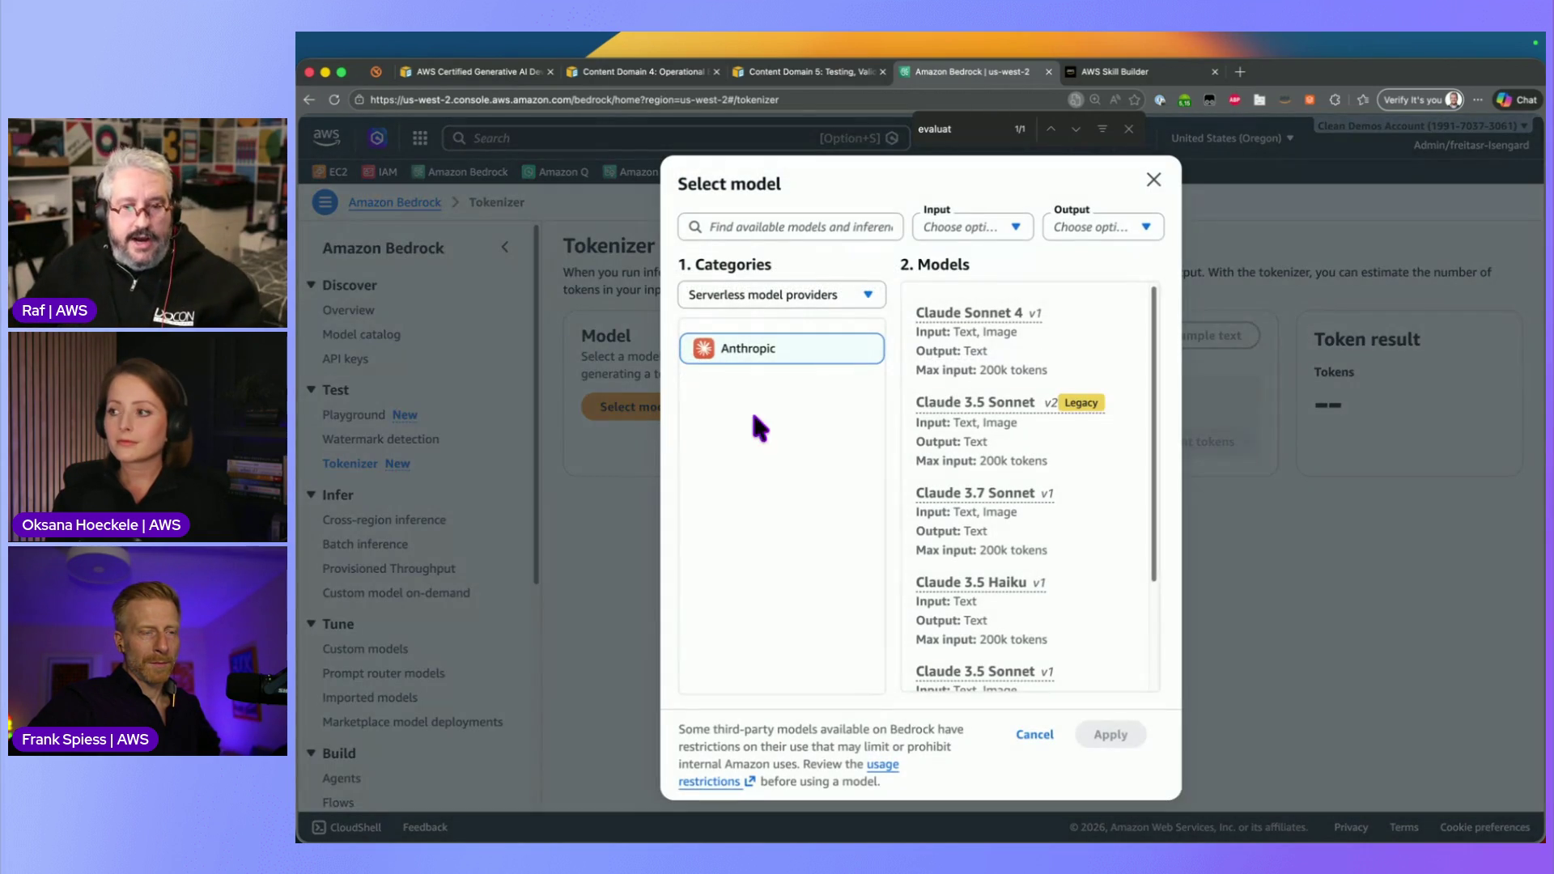
{"action": "left_click", "coordinate": [1008, 363]}
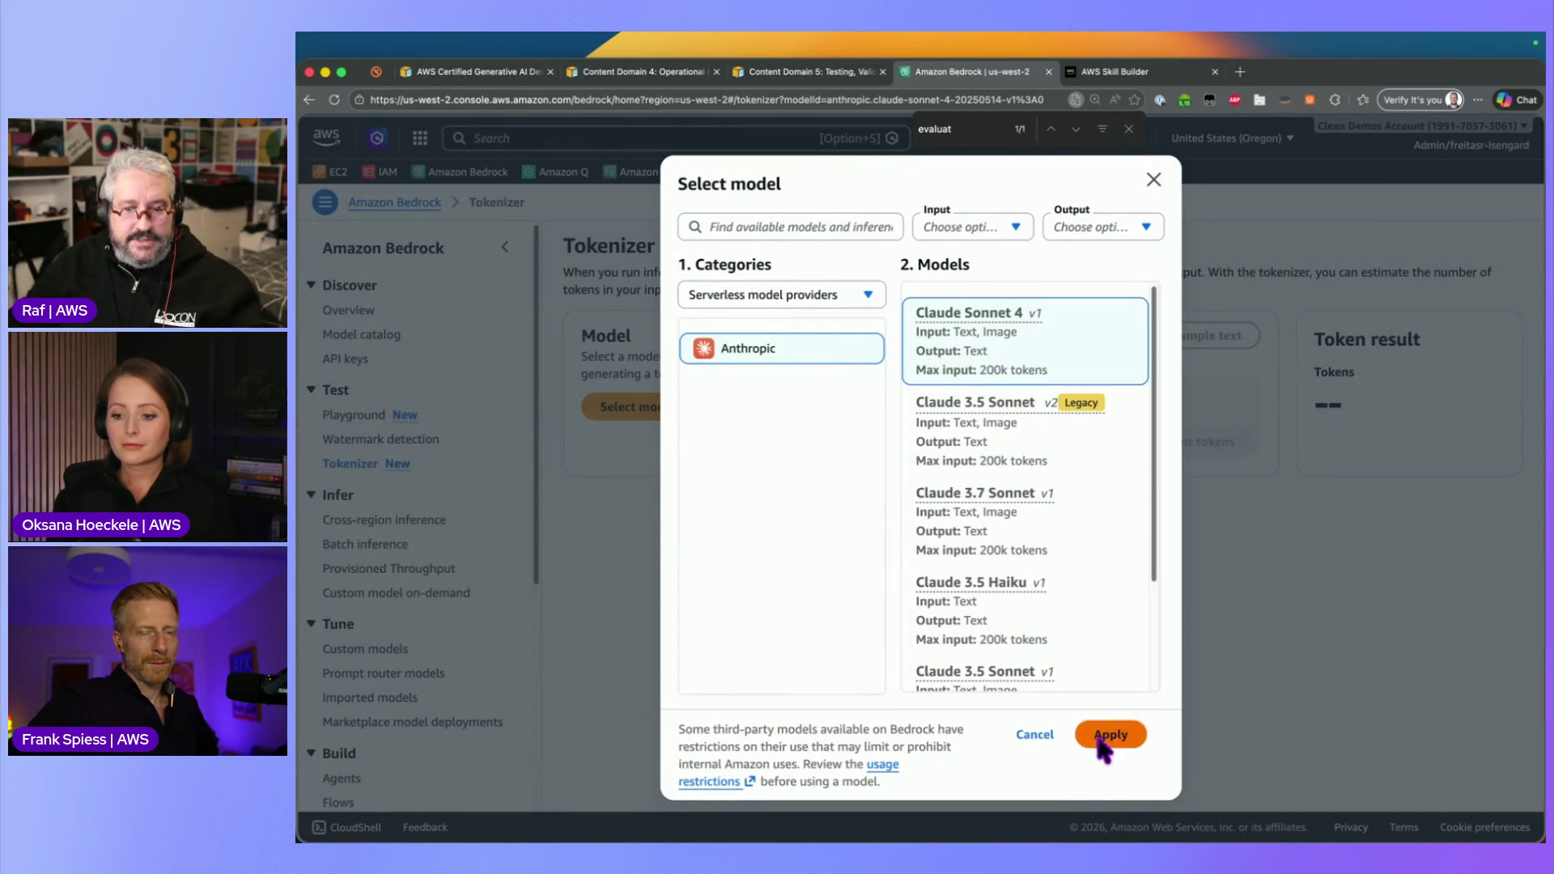
{"action": "left_click", "coordinate": [1105, 733]}
{"action": "left_click", "coordinate": [962, 405]}
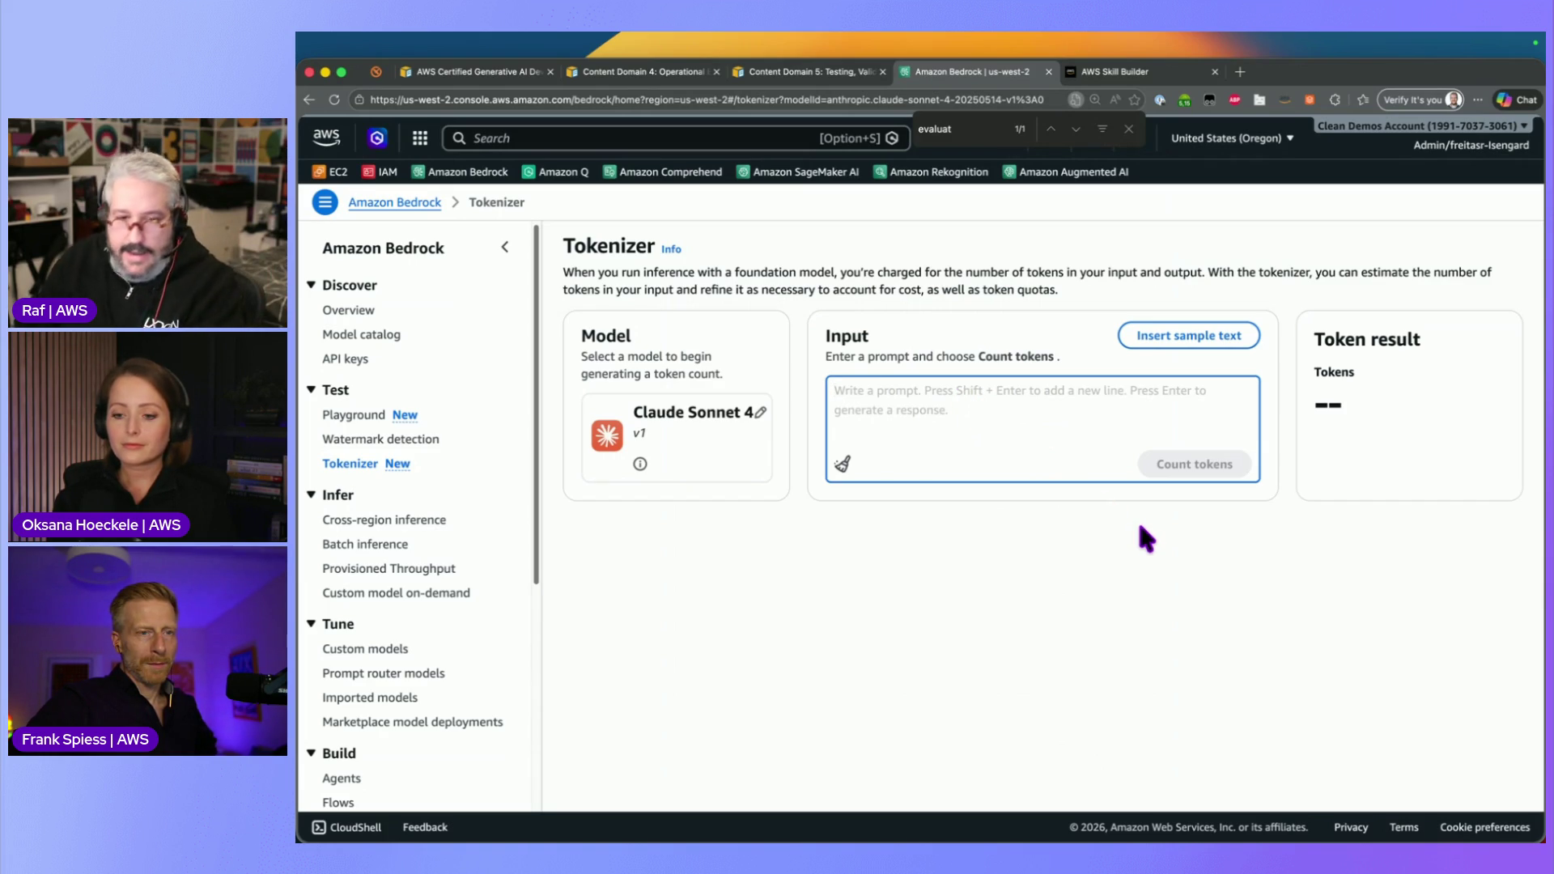
{"action": "type", "text": "What is Amazon Bed"}
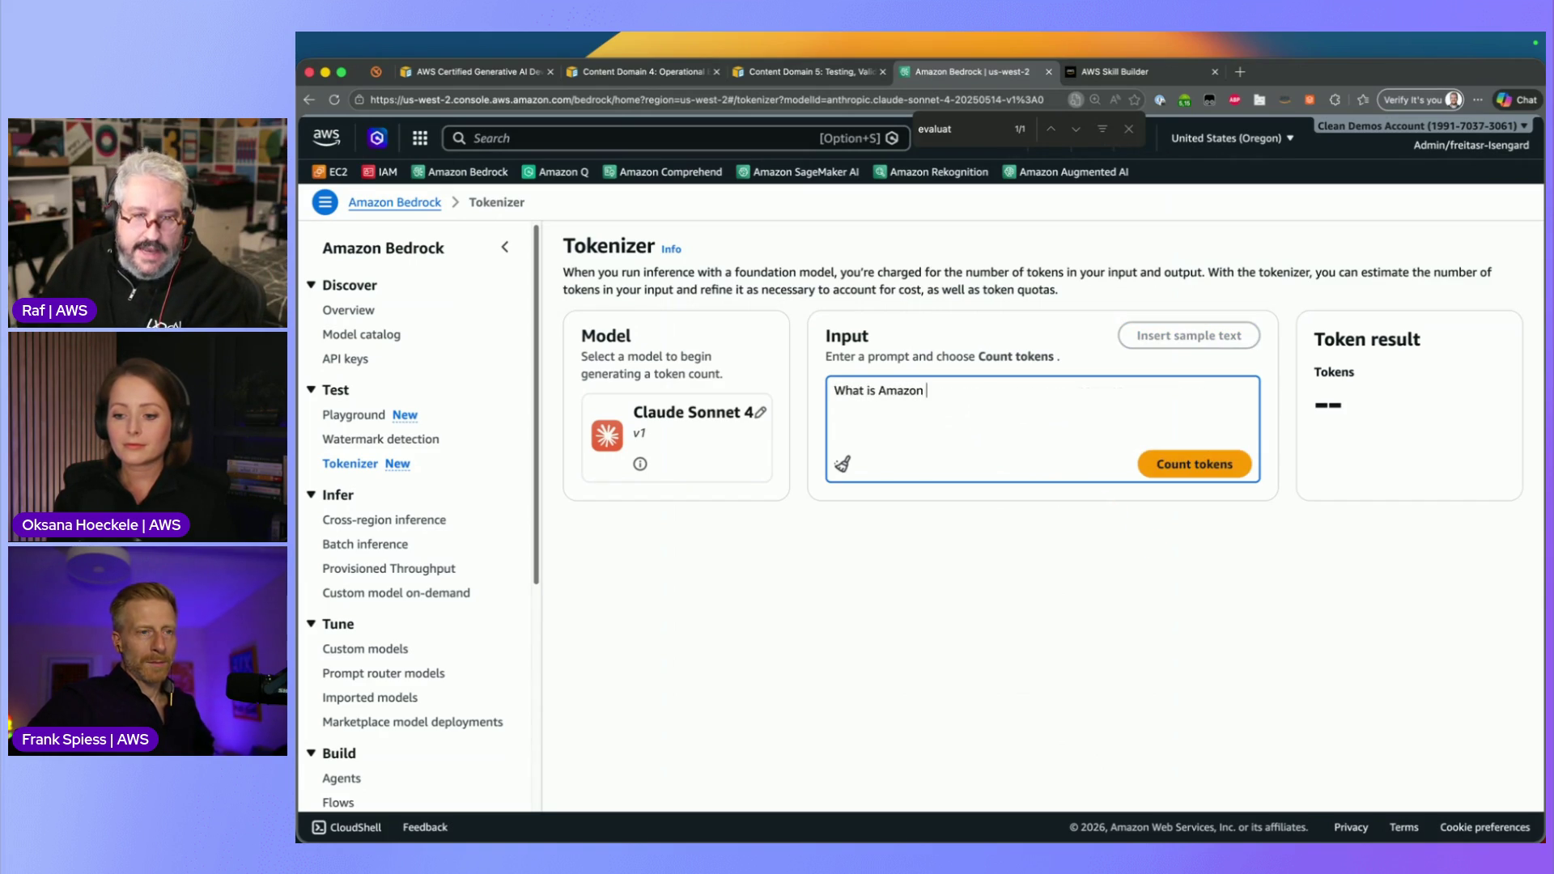
{"action": "type", "text": "rock?"}
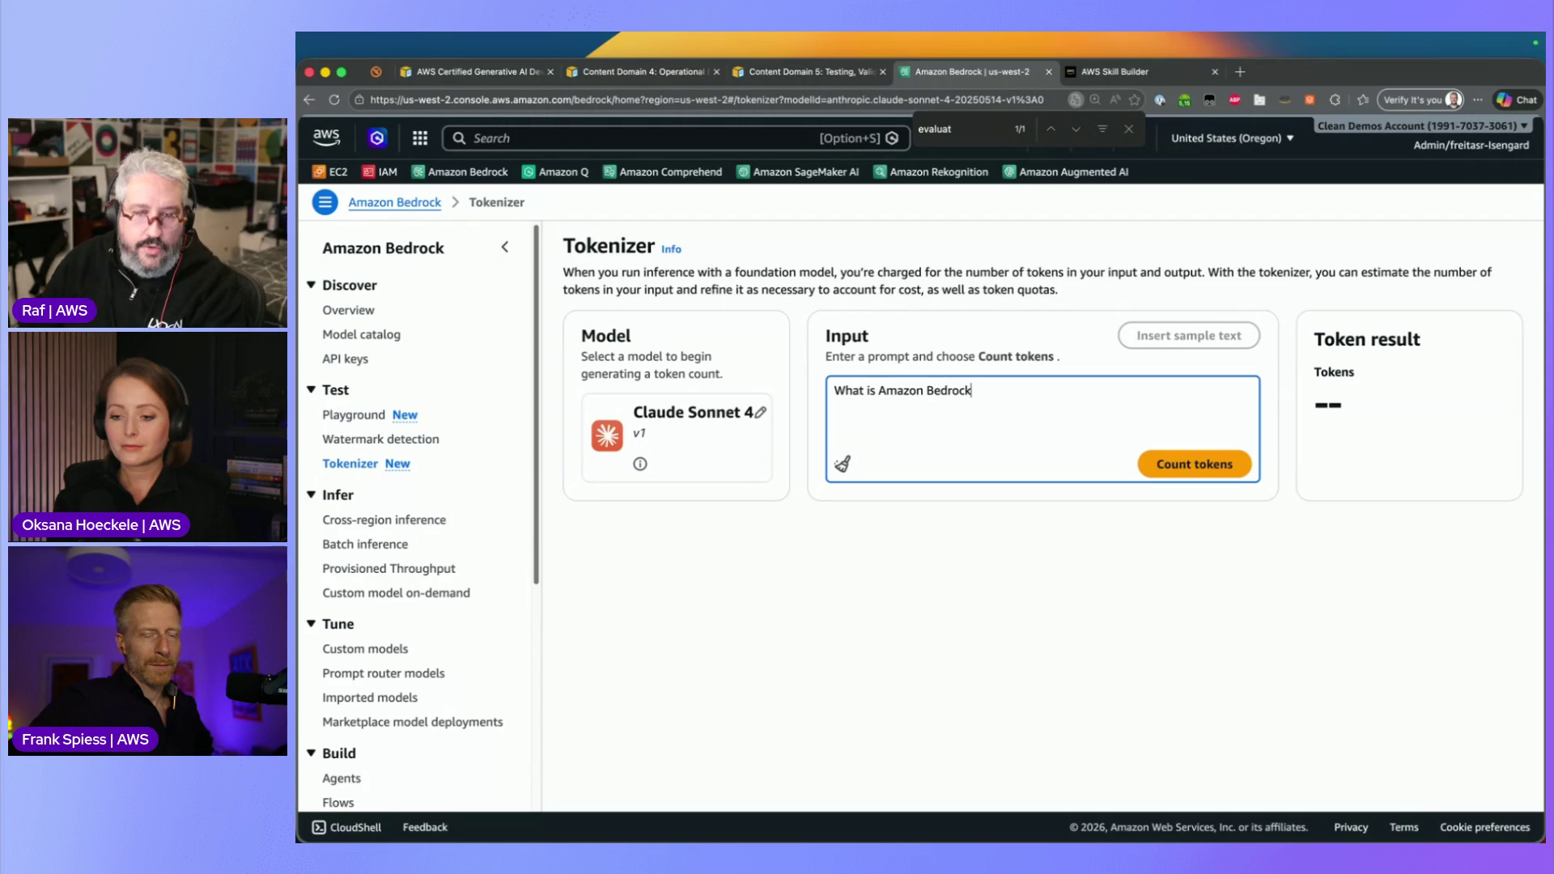
{"action": "left_click", "coordinate": [1197, 465]}
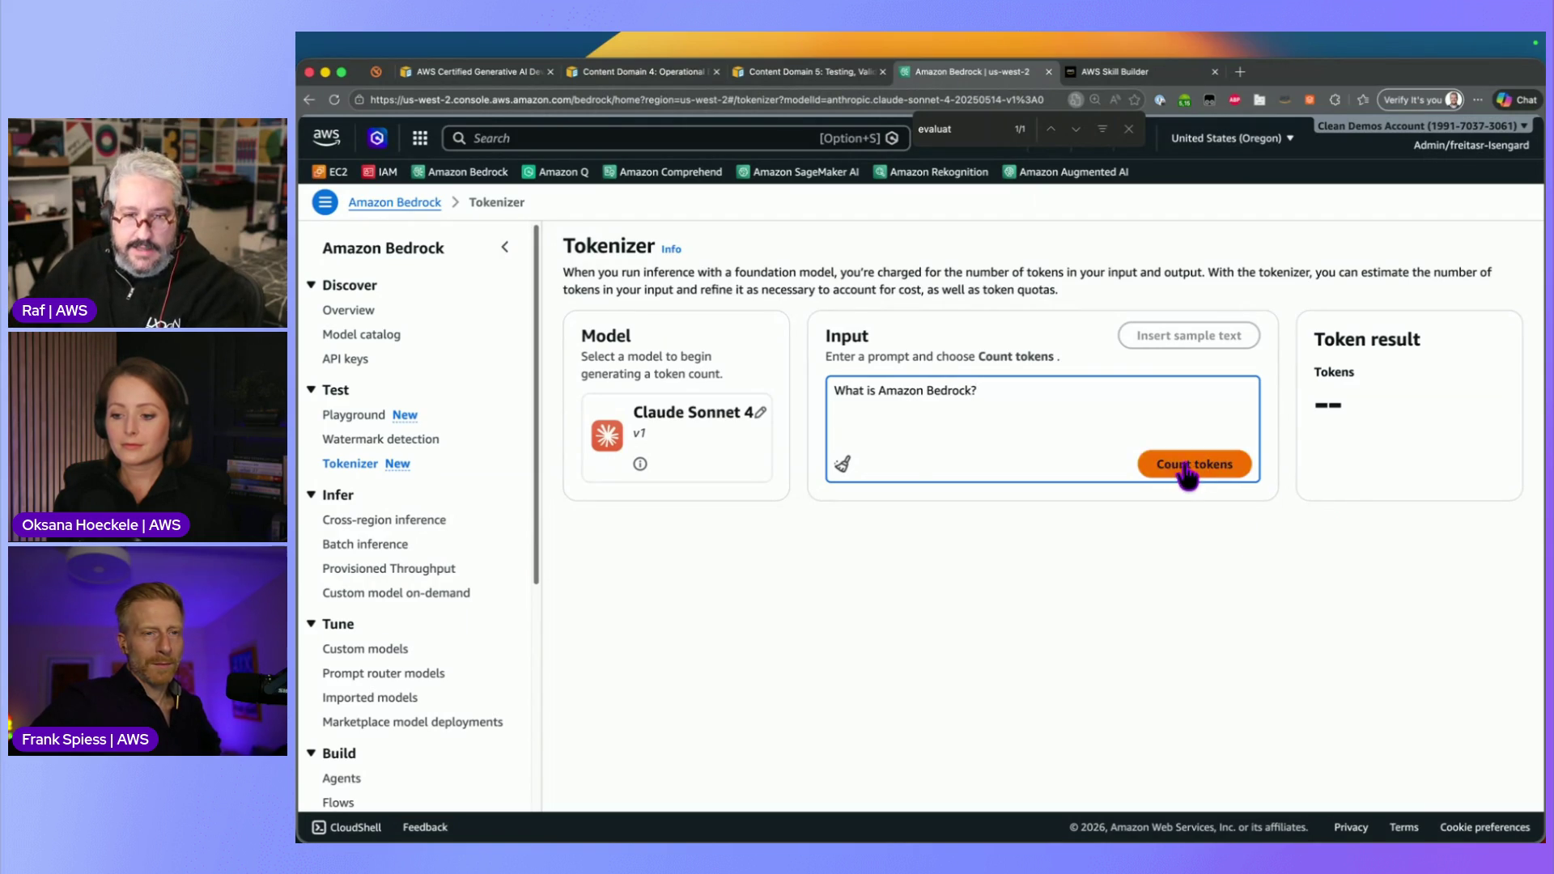
{"action": "left_click_drag", "start_coordinate": [1344, 441], "coordinate": [1341, 714]}
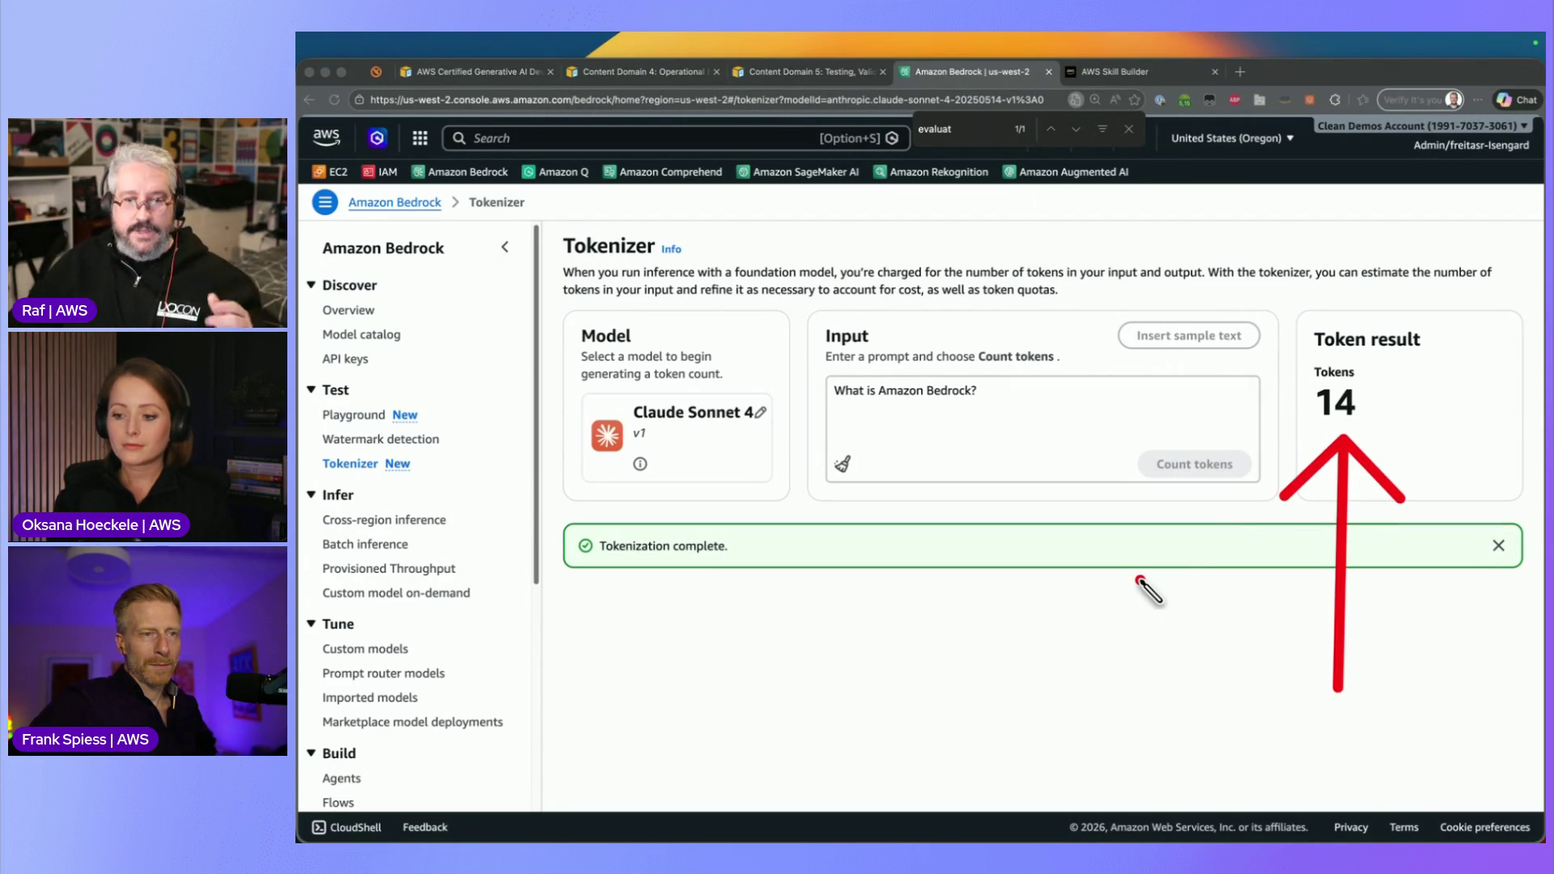
{"action": "key", "text": "Escape"}
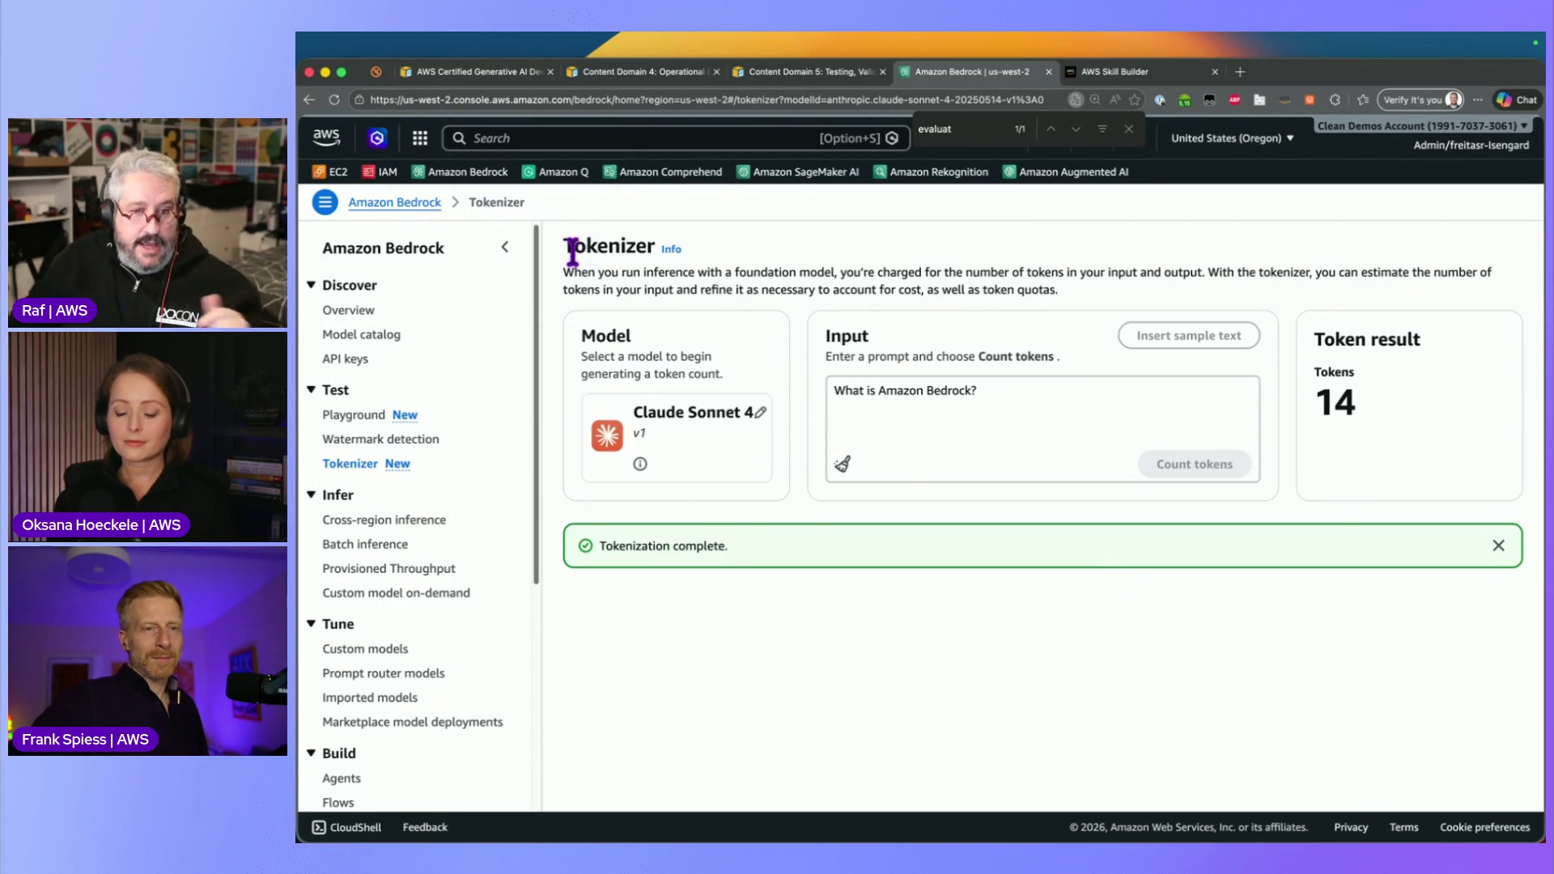
Switch the tokenizer model to Claude 3.5 Sonnet v2
{"action": "left_click", "coordinate": [759, 413]}
{"action": "left_click", "coordinate": [1079, 460]}
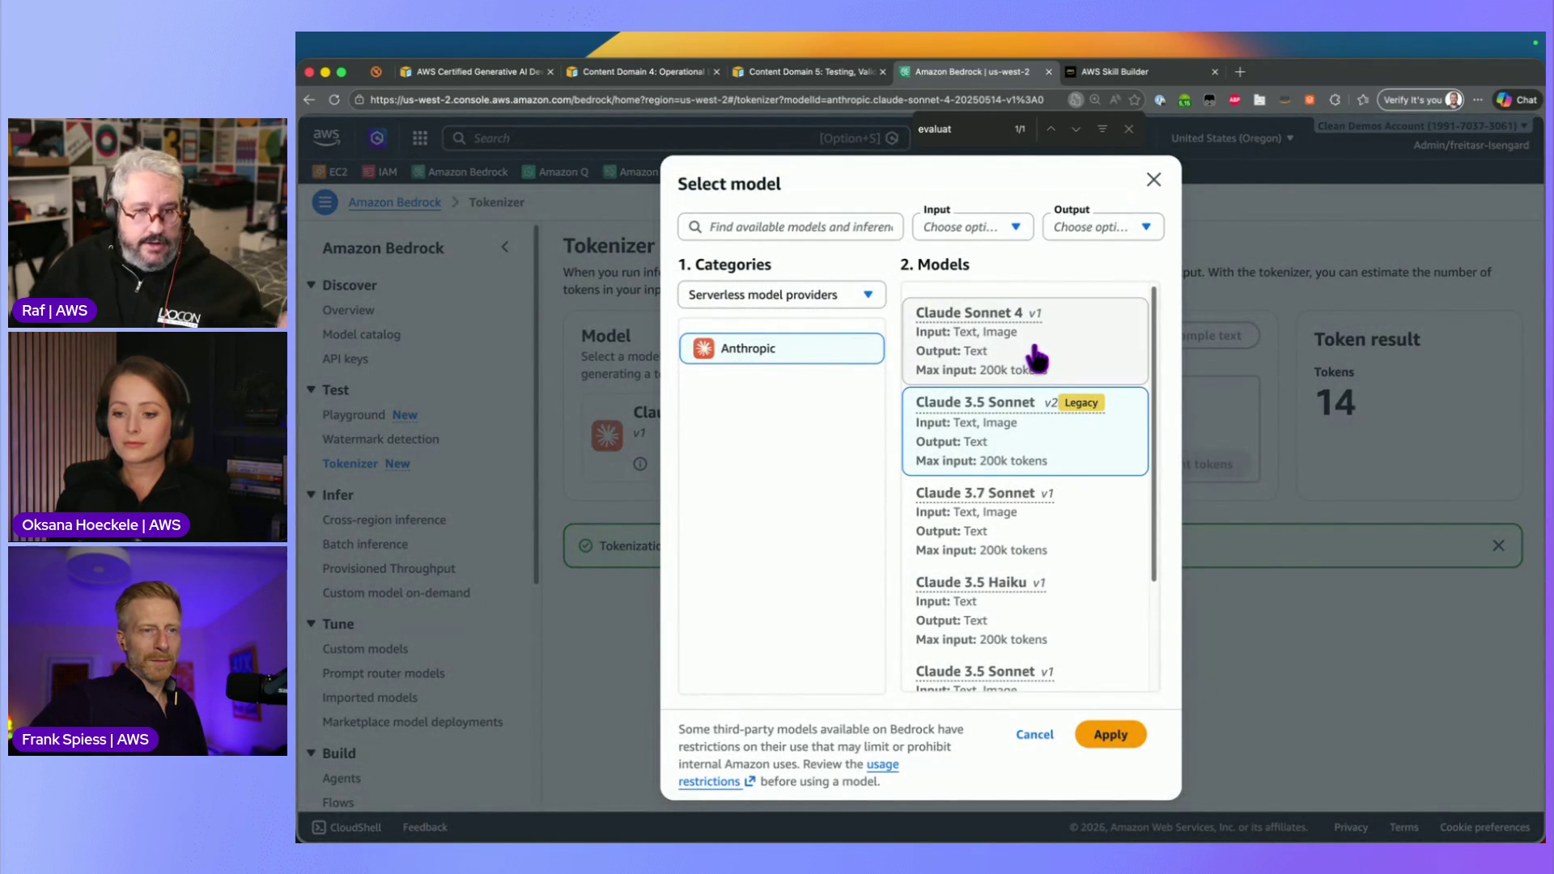
{"action": "left_click", "coordinate": [1109, 734]}
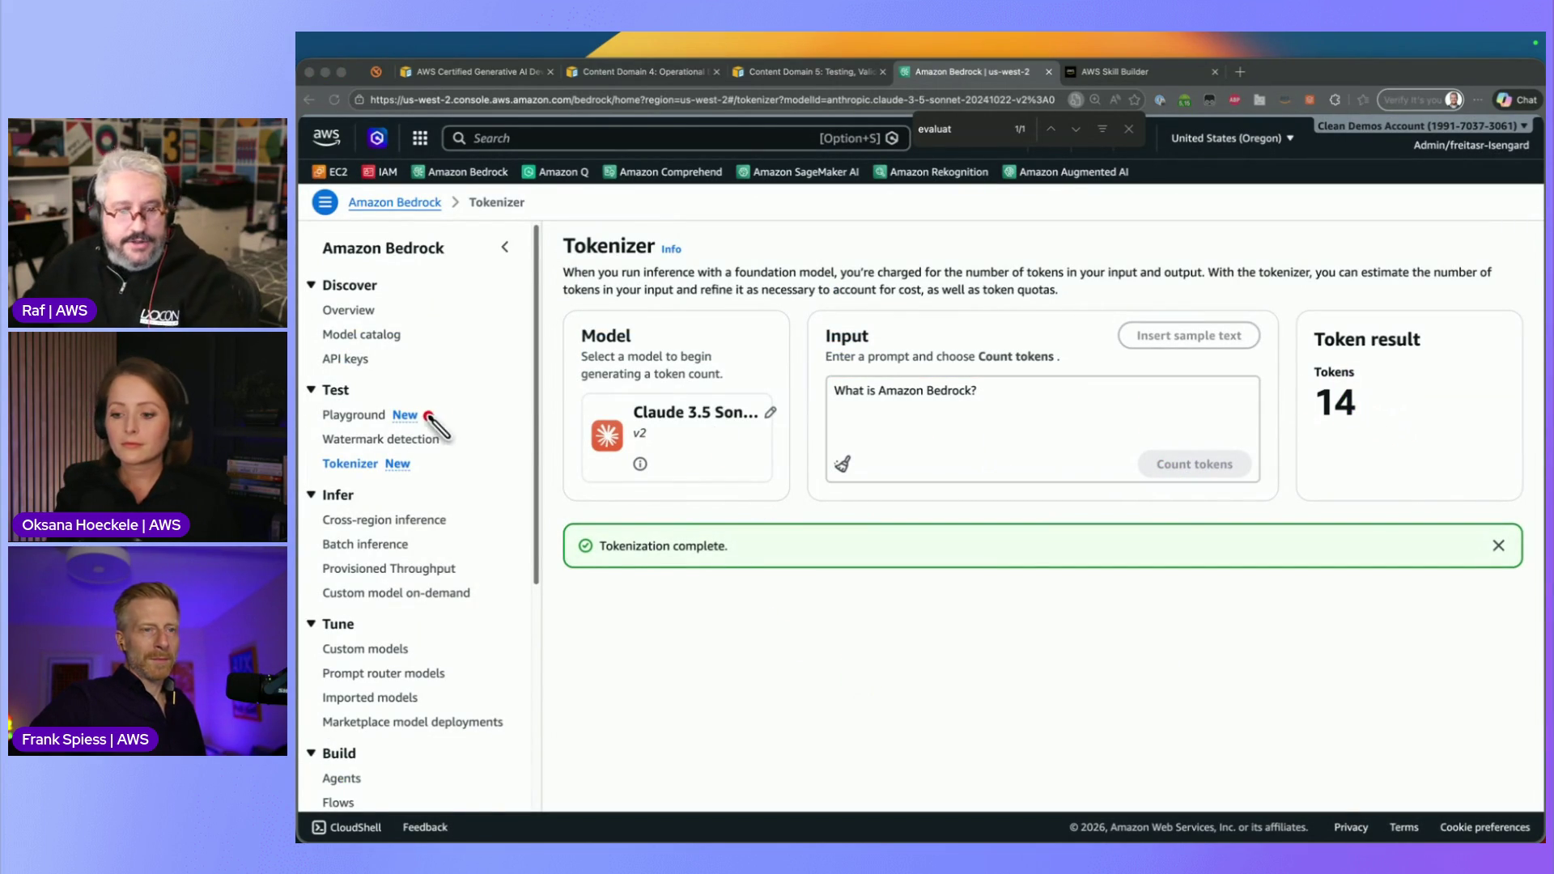
{"action": "left_click_drag", "start_coordinate": [382, 405], "coordinate": [536, 327]}
Load Anthropic's Claude 3.7 Sonnet into the Playground's chat
{"action": "left_click", "coordinate": [354, 415]}
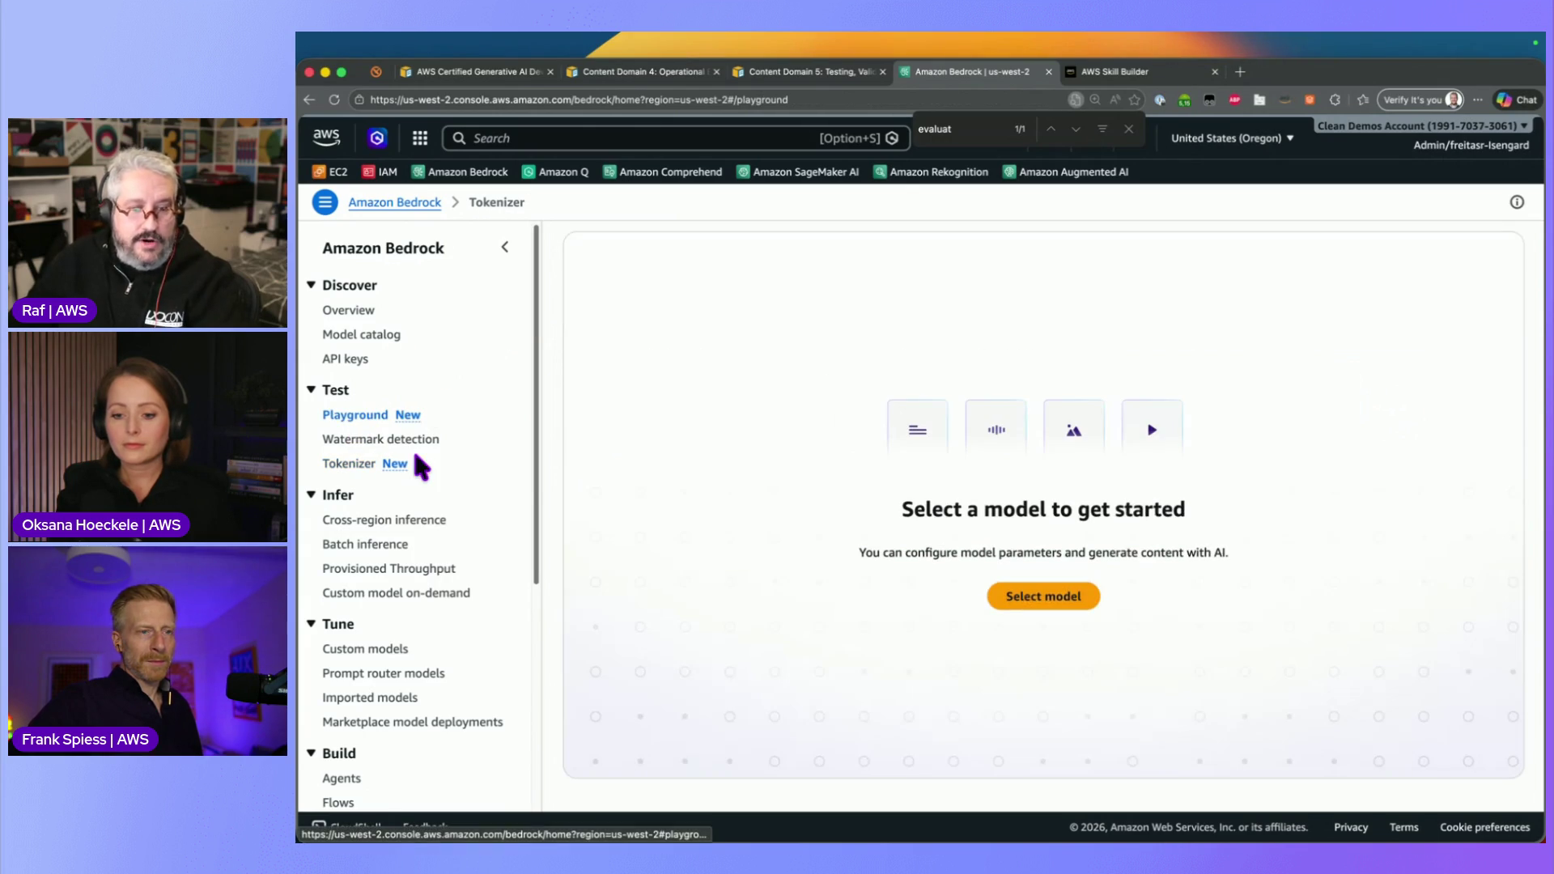
{"action": "left_click", "coordinate": [1037, 596]}
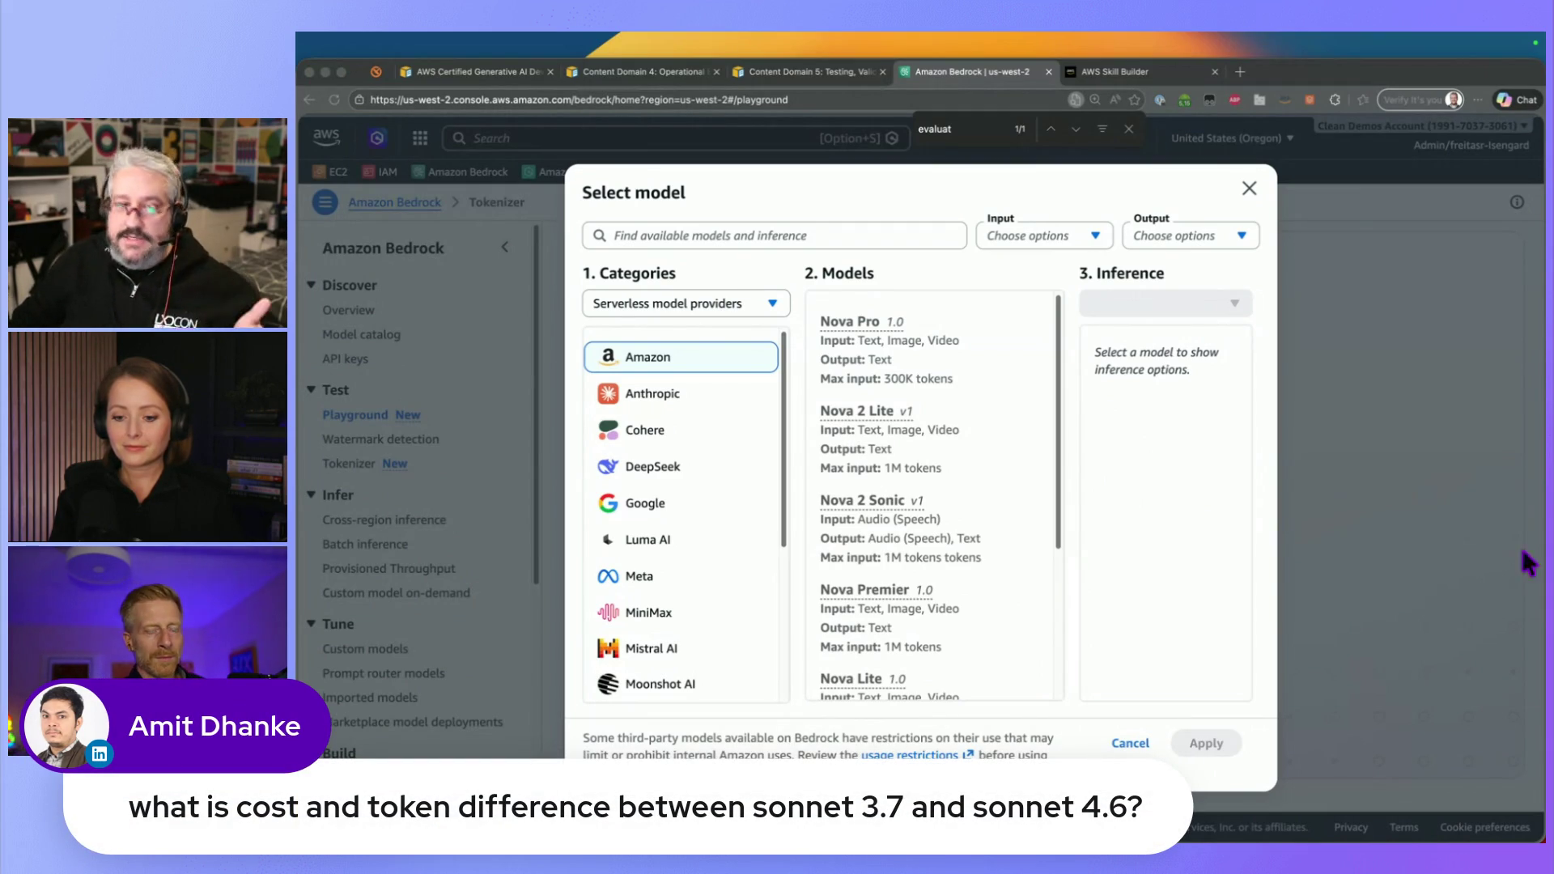
{"action": "left_click", "coordinate": [739, 397]}
{"action": "mouse_move", "coordinate": [1059, 361]}
{"action": "left_mouse_down"}
{"action": "mouse_move", "coordinate": [1052, 521]}
{"action": "mouse_move", "coordinate": [1054, 505]}
{"action": "left_mouse_up"}
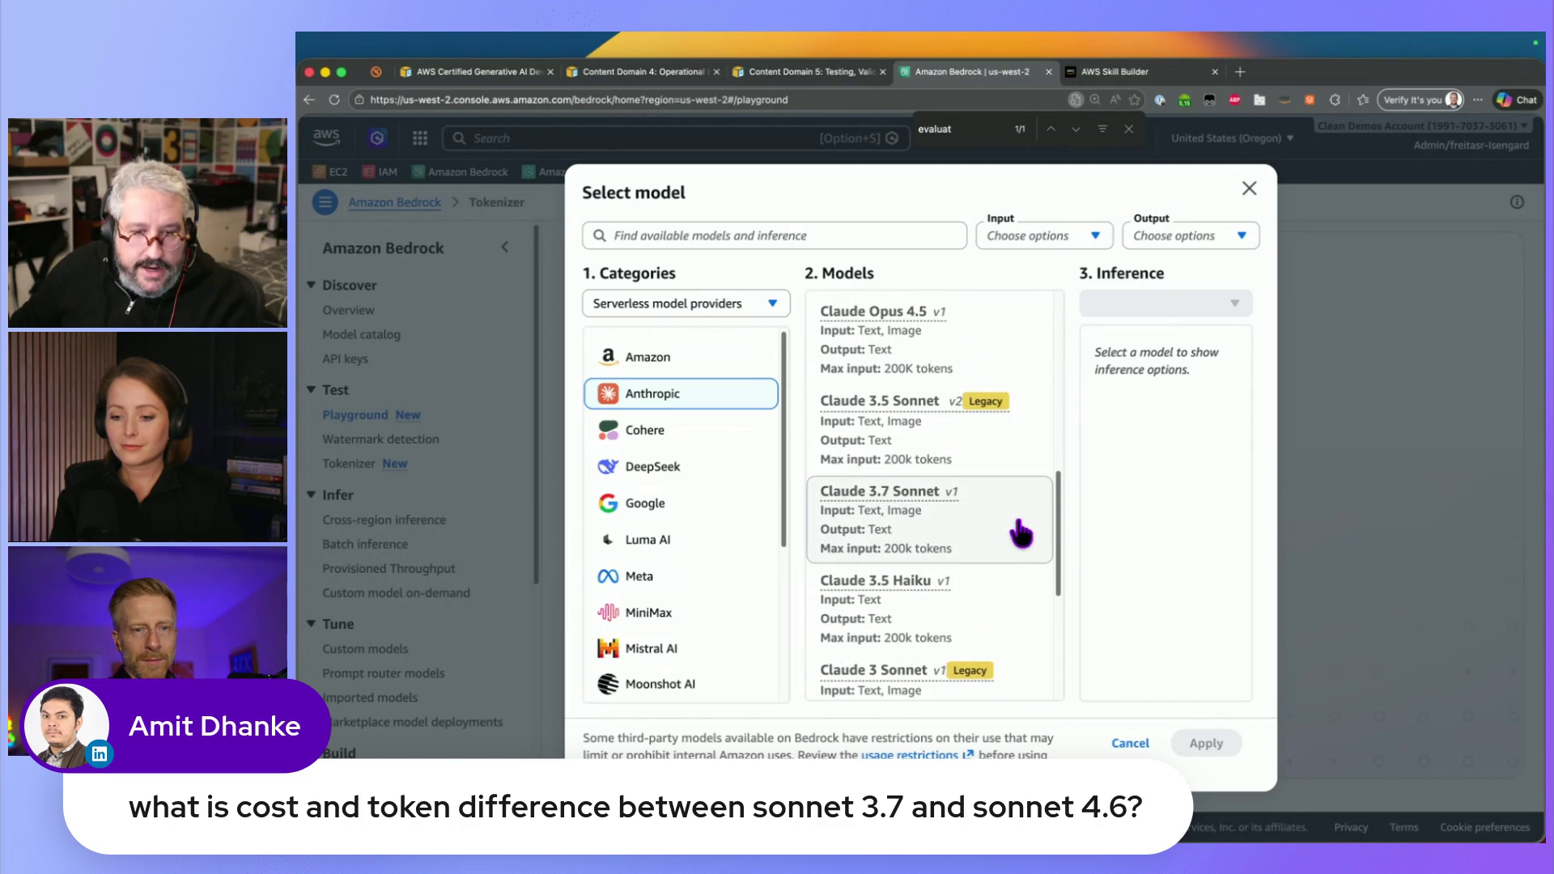
{"action": "left_click", "coordinate": [1003, 537]}
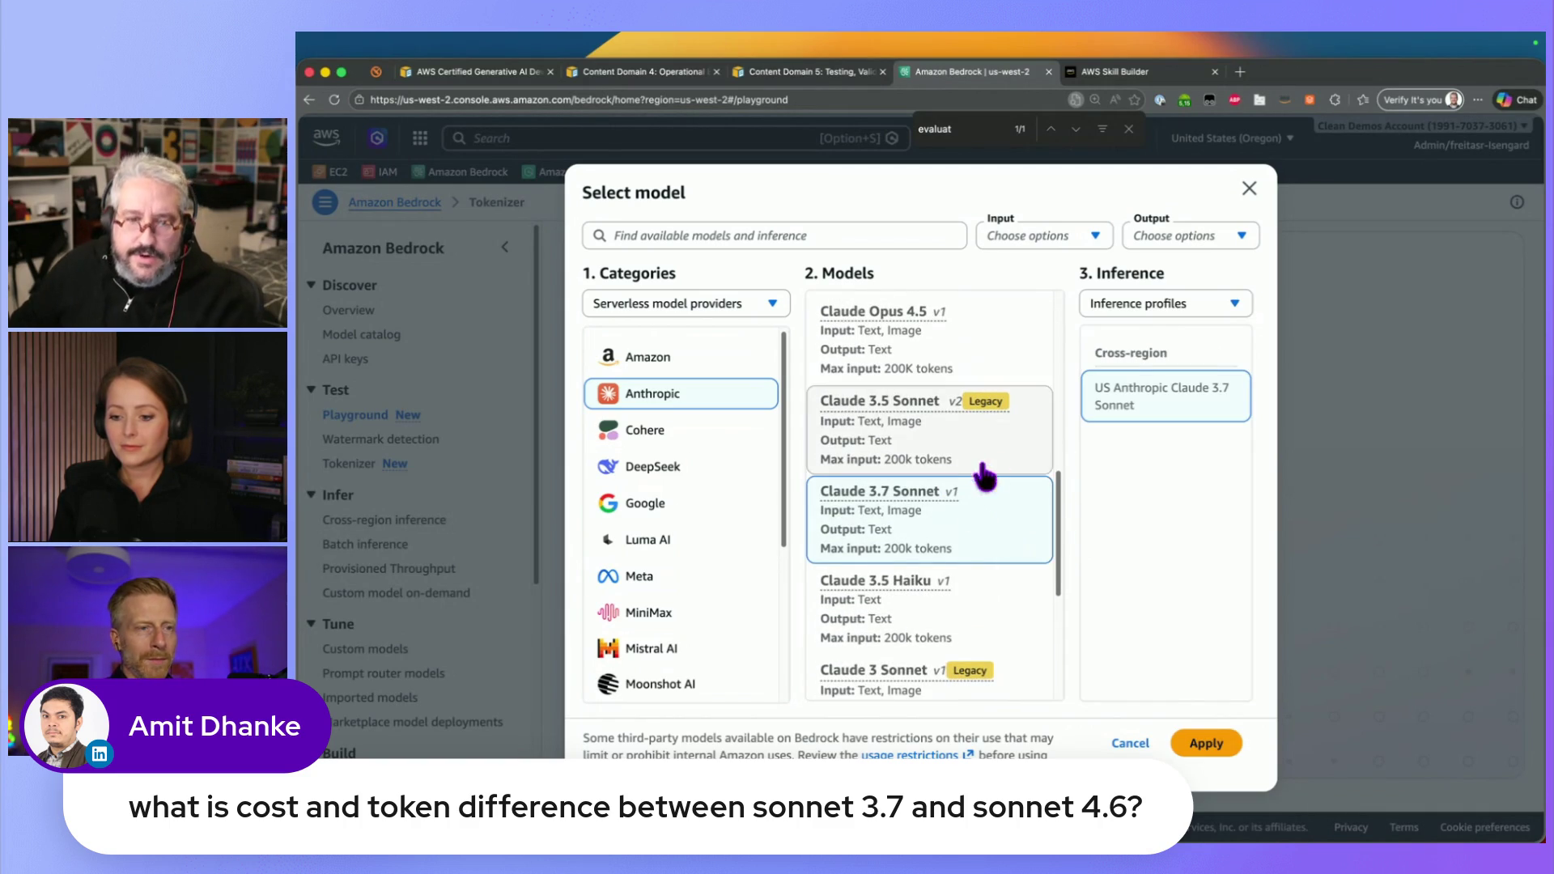
{"action": "left_click", "coordinate": [1196, 746]}
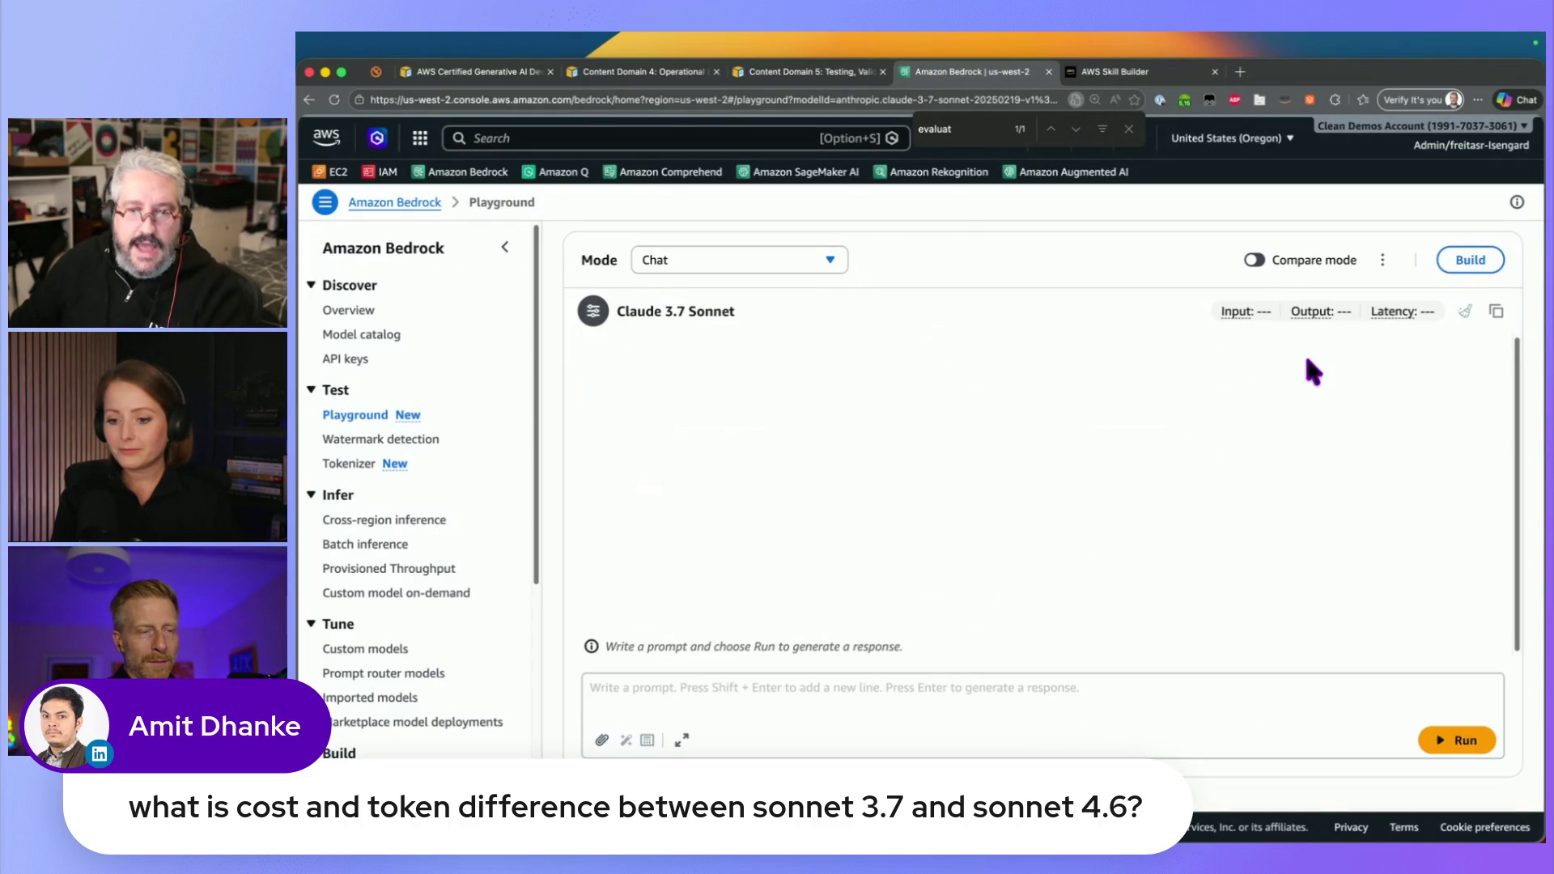
{"action": "left_click_drag", "start_coordinate": [1276, 236], "coordinate": [1242, 548]}
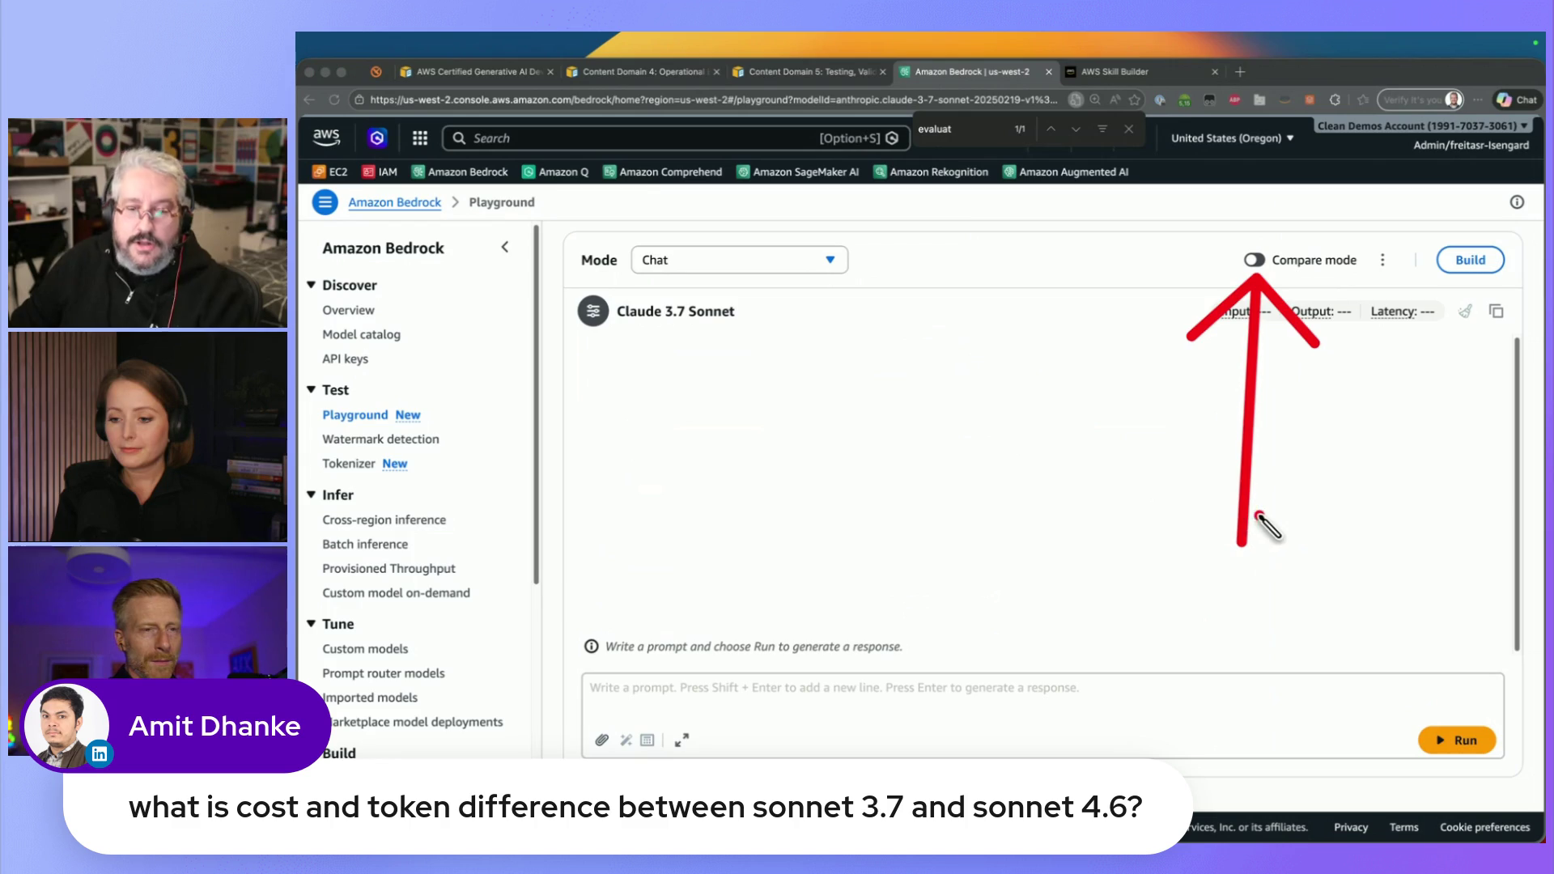
Turn on Compare mode, adding and then removing an extra third chat pane
{"action": "left_click", "coordinate": [1251, 257]}
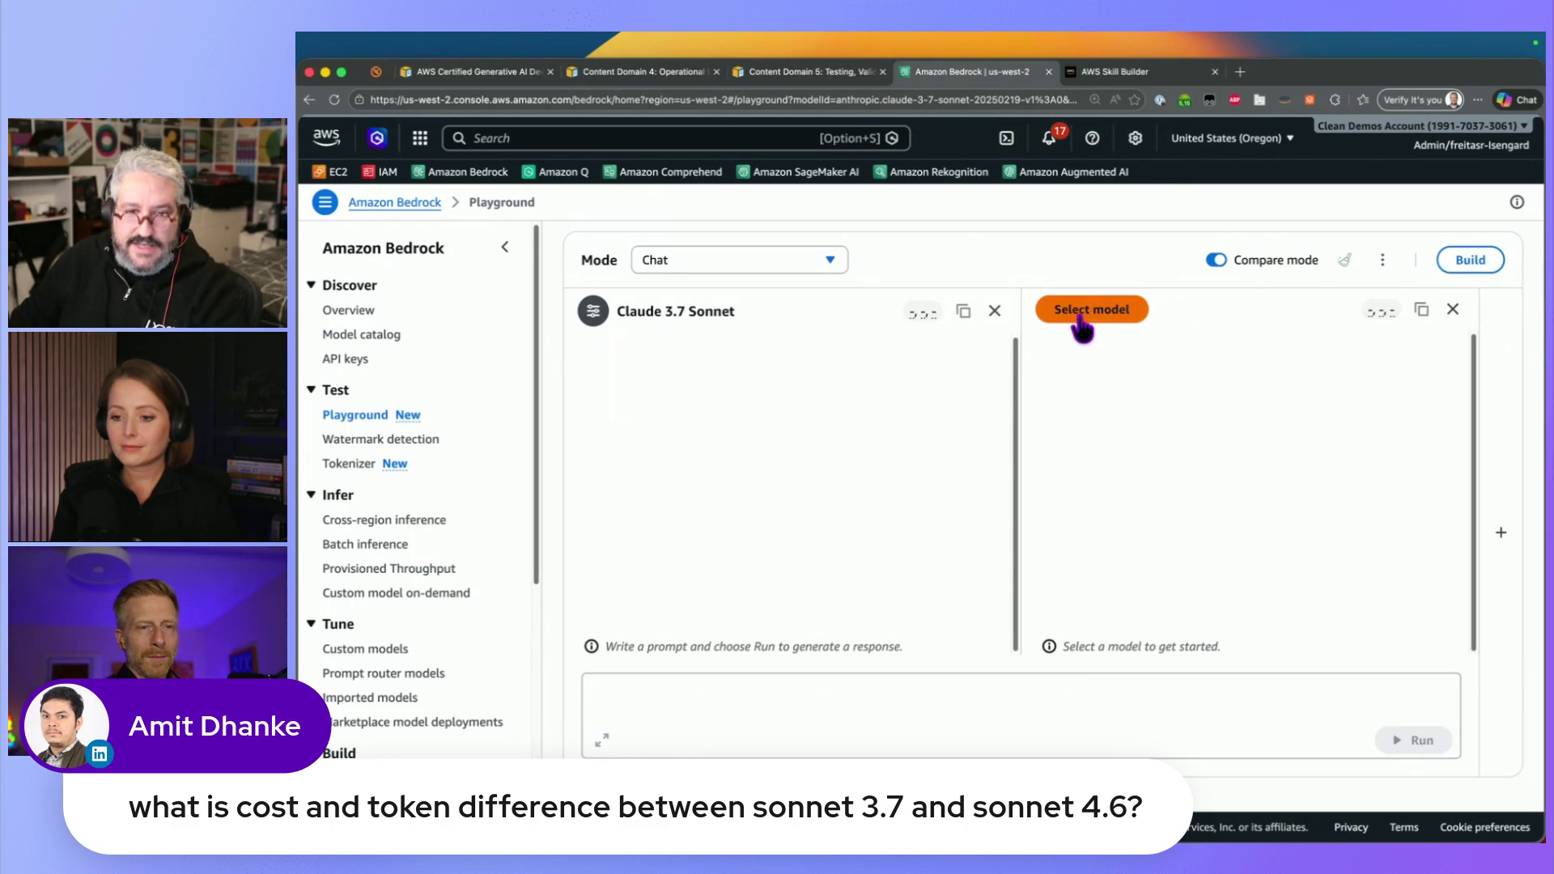
{"action": "key", "text": "ctrl+shift+a"}
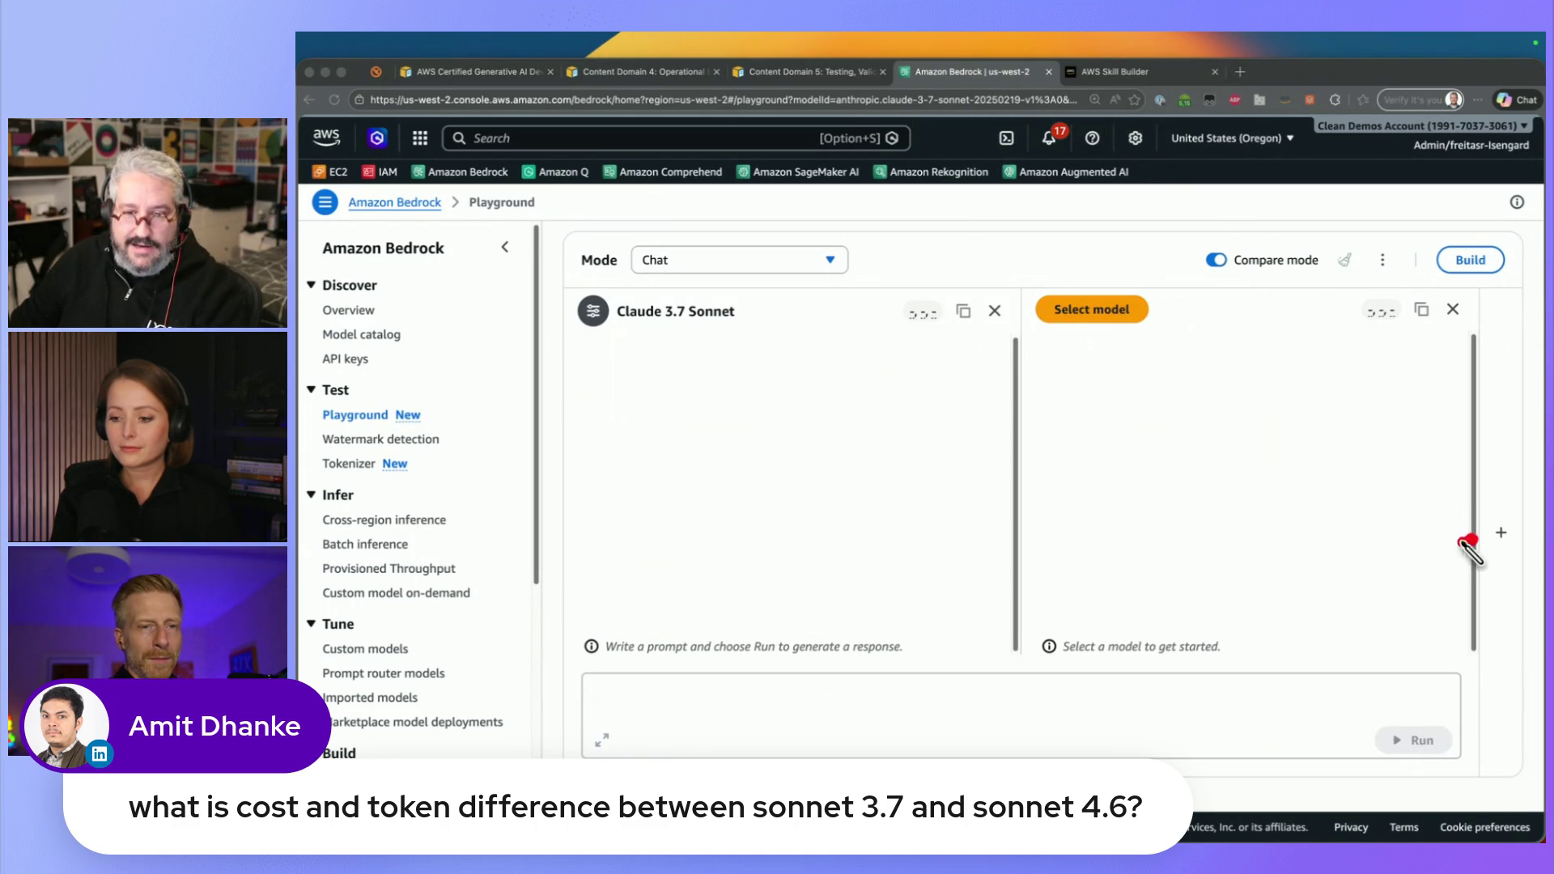
{"action": "left_click_drag", "start_coordinate": [1473, 541], "coordinate": [1035, 634]}
{"action": "key", "text": "ctrl+shift+a"}
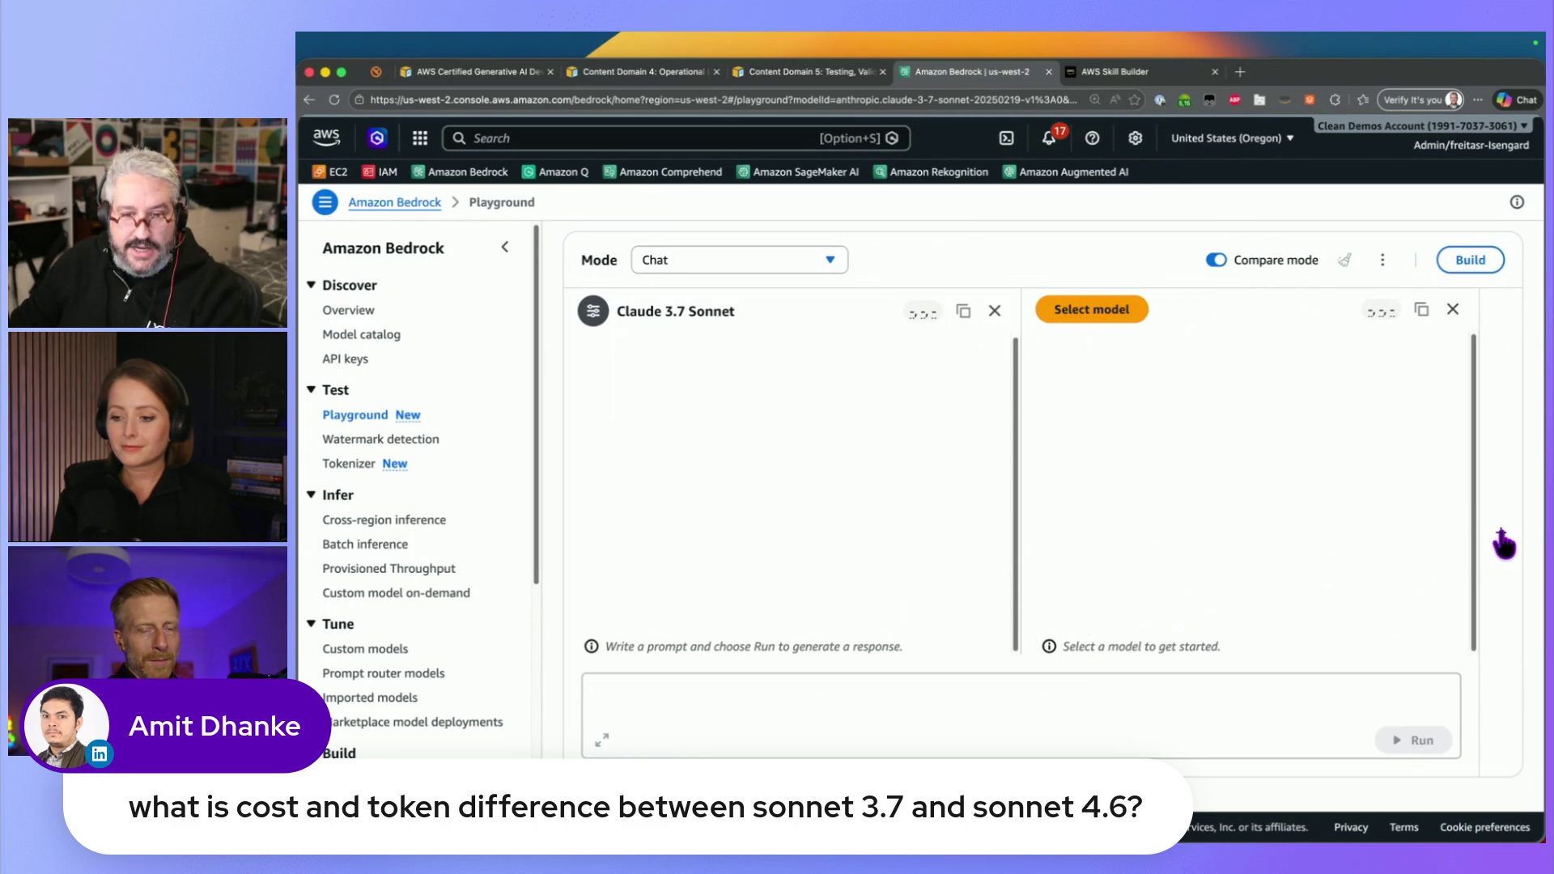
{"action": "left_click", "coordinate": [1502, 535]}
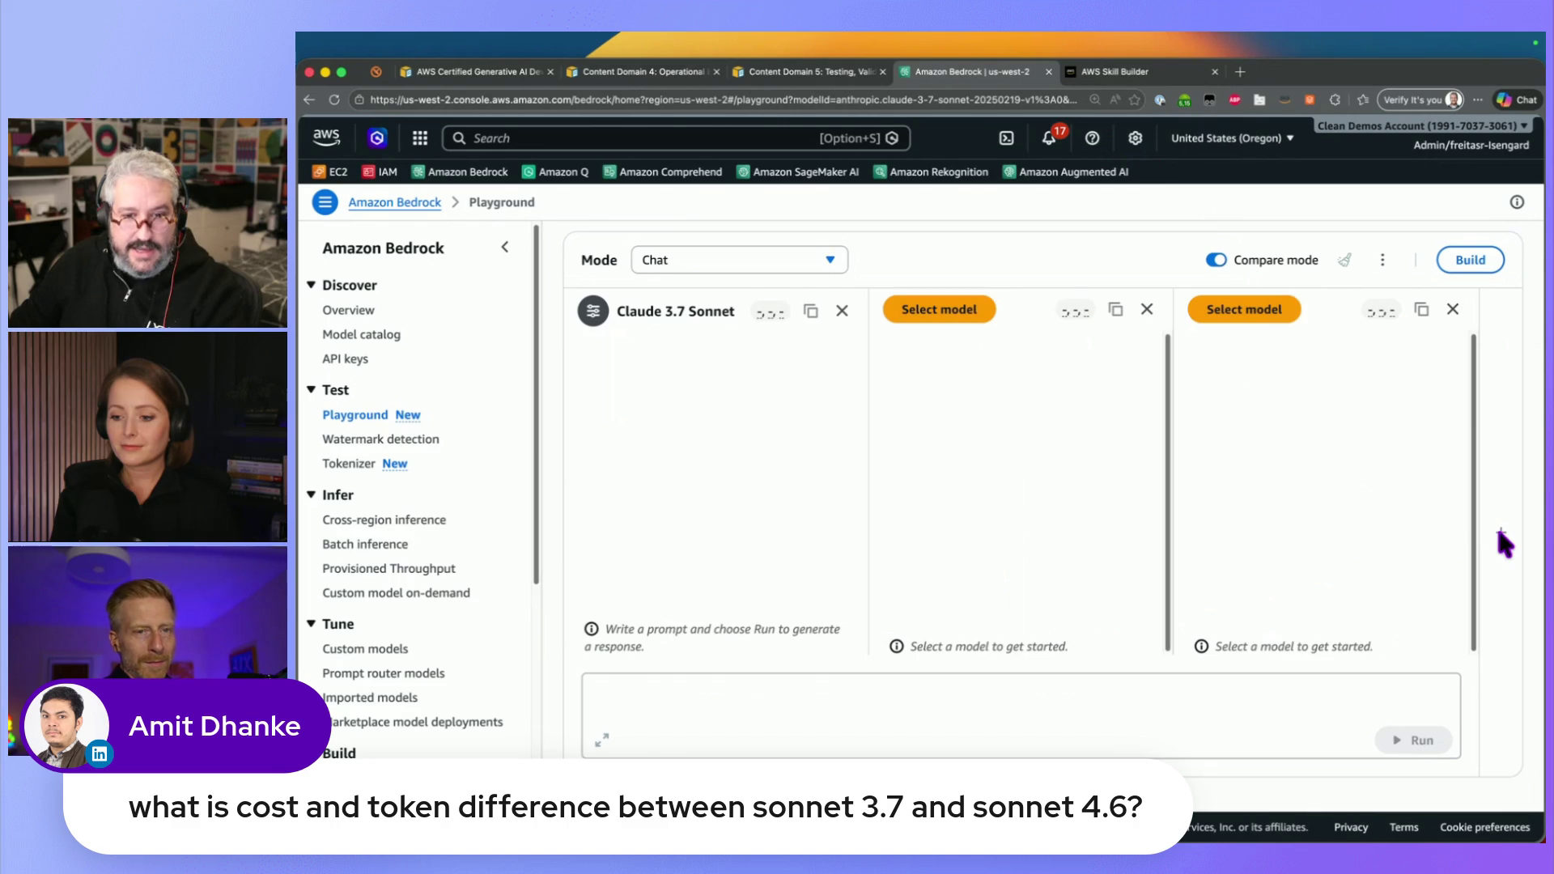
{"action": "left_click", "coordinate": [1453, 310]}
Pick Anthropic Claude Sonnet 4.6 for the second pane, noting its 1M (beta) input limit
{"action": "left_click", "coordinate": [1109, 308]}
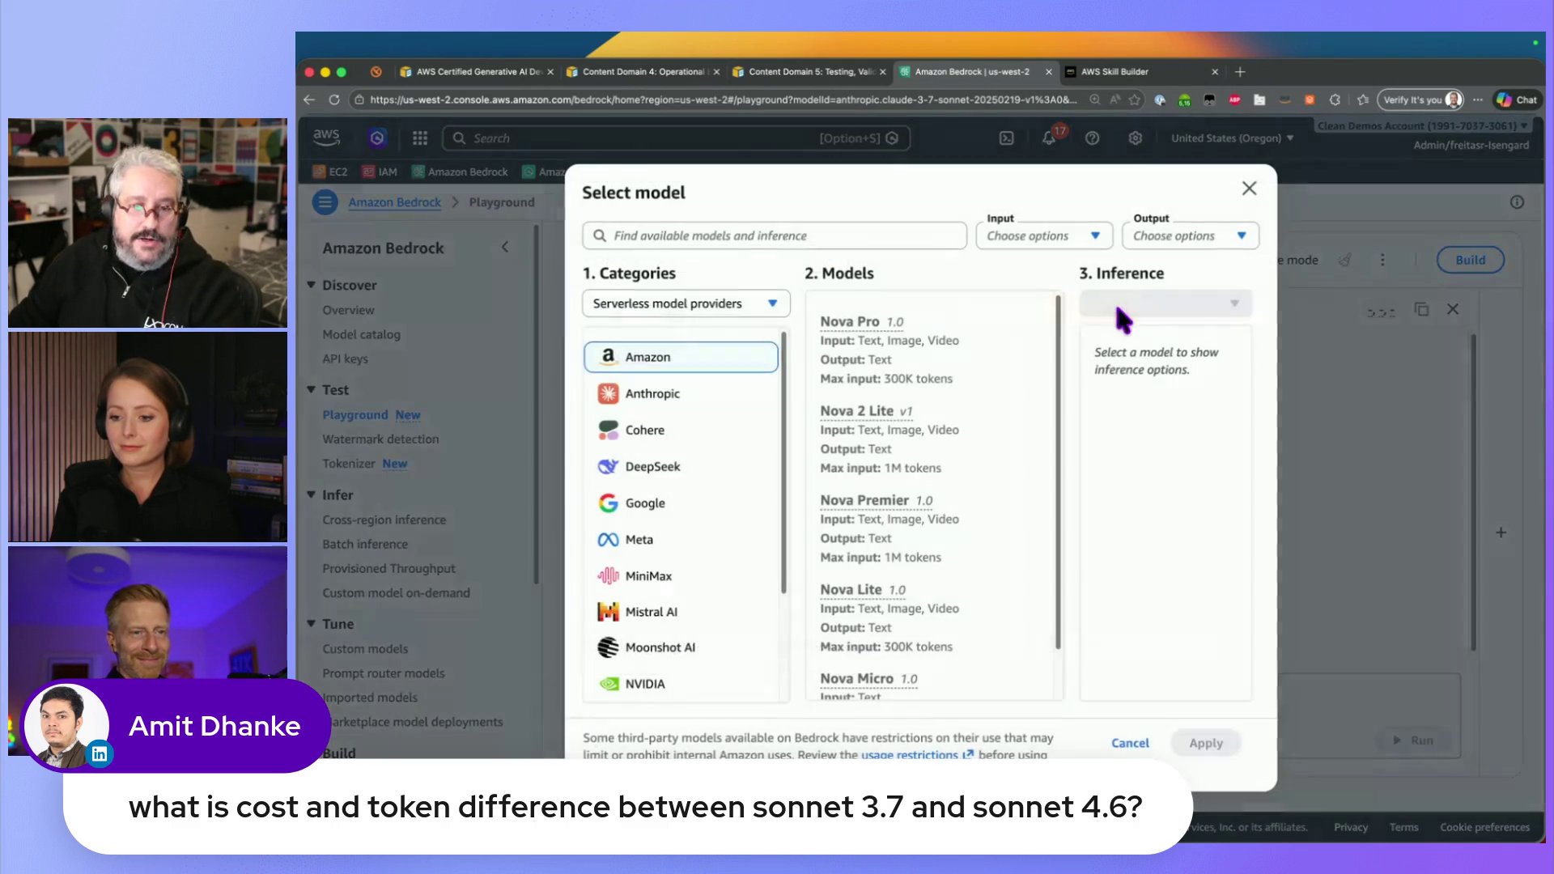
{"action": "left_click", "coordinate": [677, 395]}
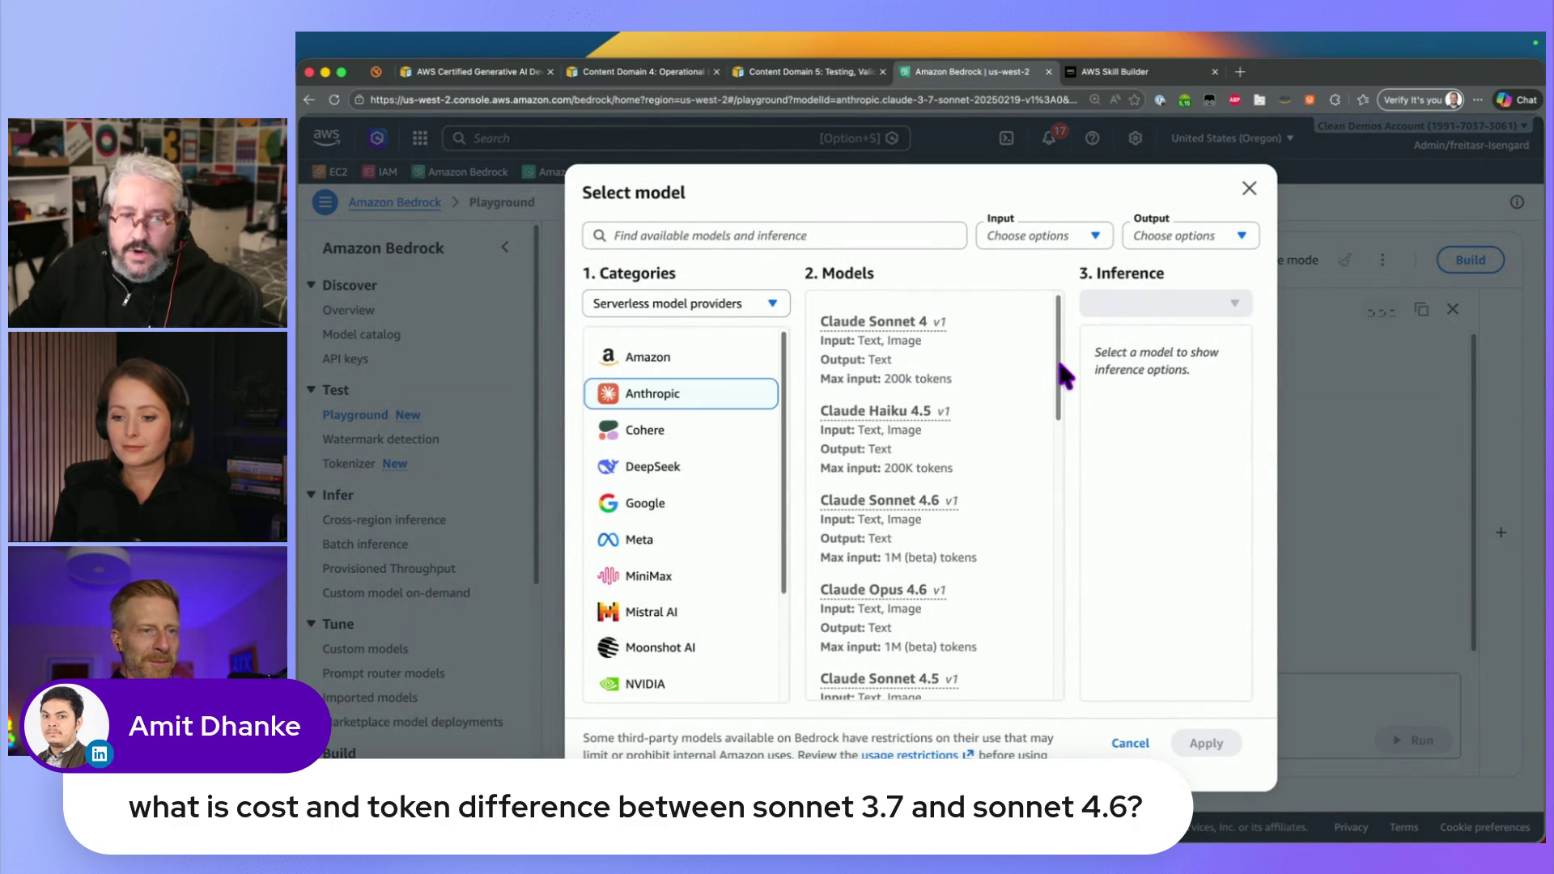
{"action": "mouse_move", "coordinate": [1059, 365]}
{"action": "left_mouse_down"}
{"action": "mouse_move", "coordinate": [1060, 498]}
{"action": "mouse_move", "coordinate": [1065, 391]}
{"action": "left_mouse_up"}
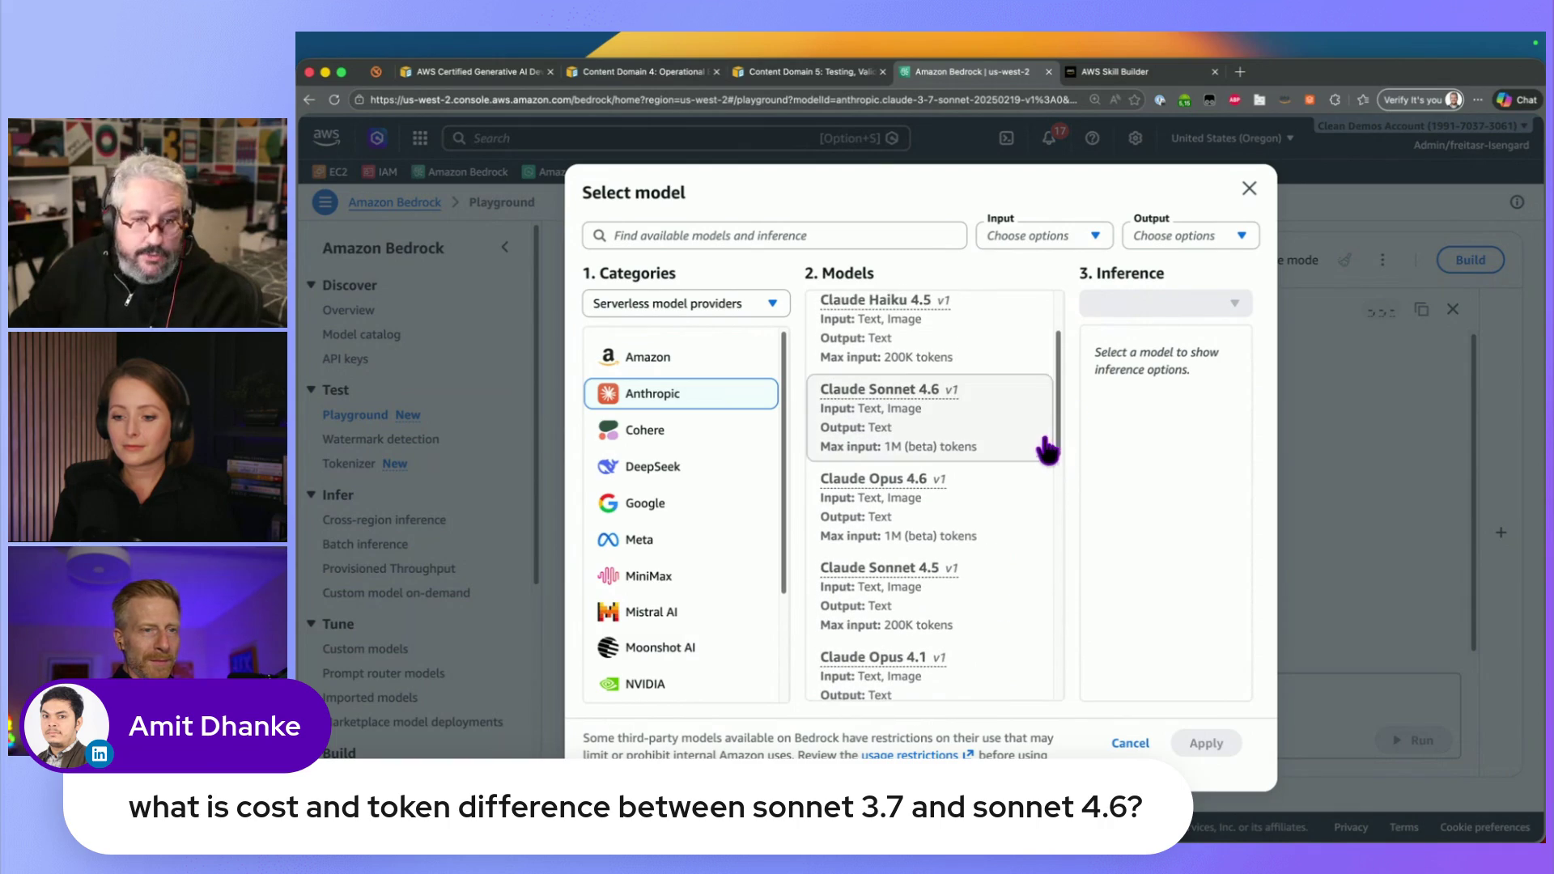
{"action": "scroll", "coordinate": [1036, 437], "scroll_direction": "up", "scroll_amount": 1}
{"action": "left_click", "coordinate": [1023, 451]}
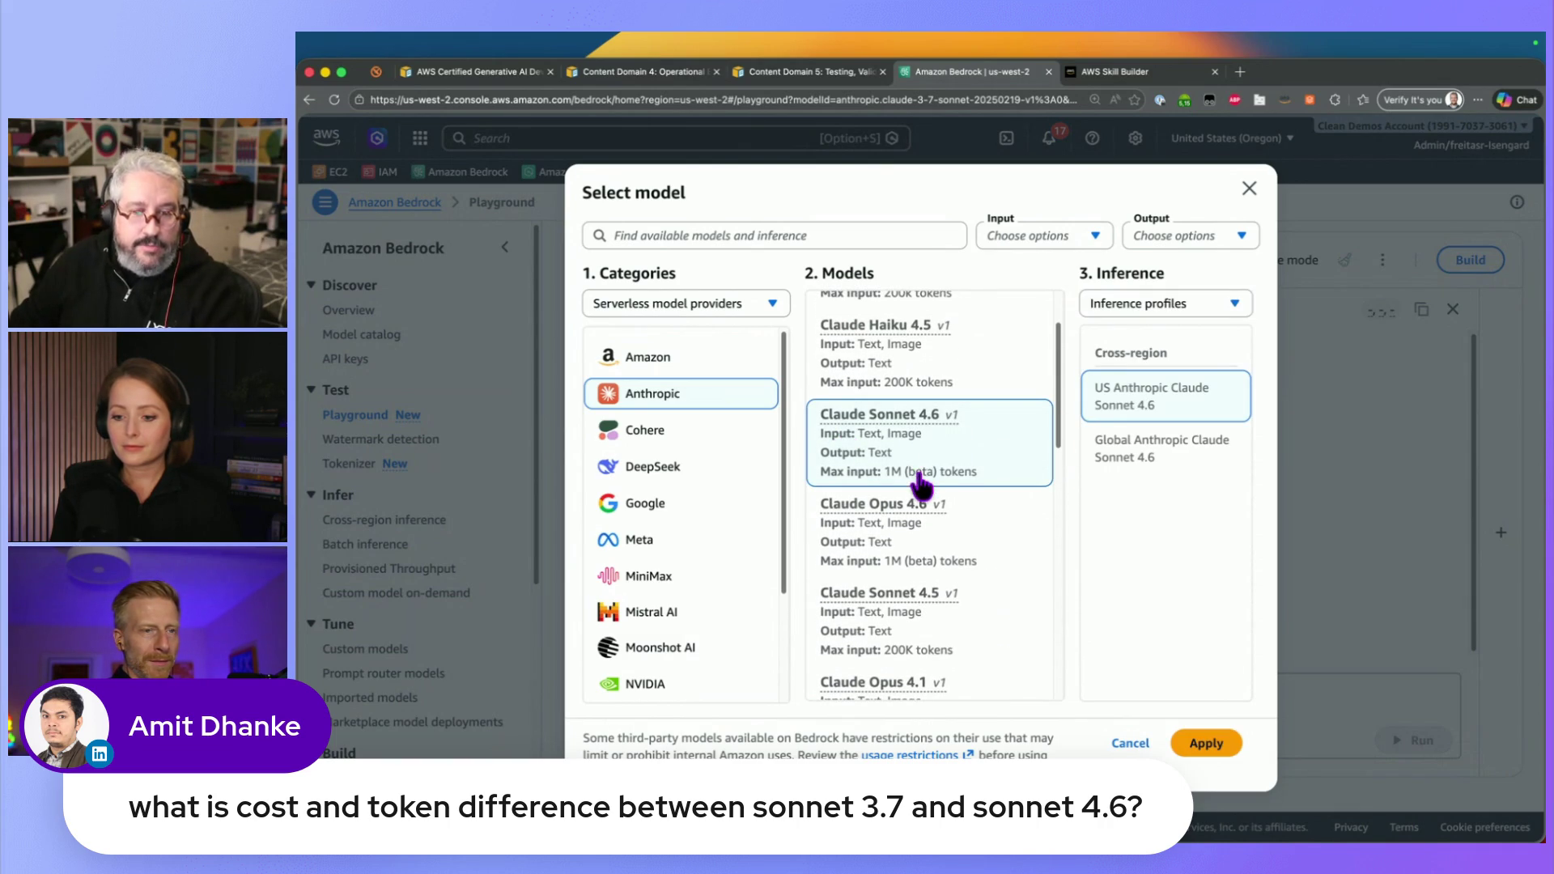
{"action": "left_click_drag", "start_coordinate": [872, 474], "coordinate": [945, 474]}
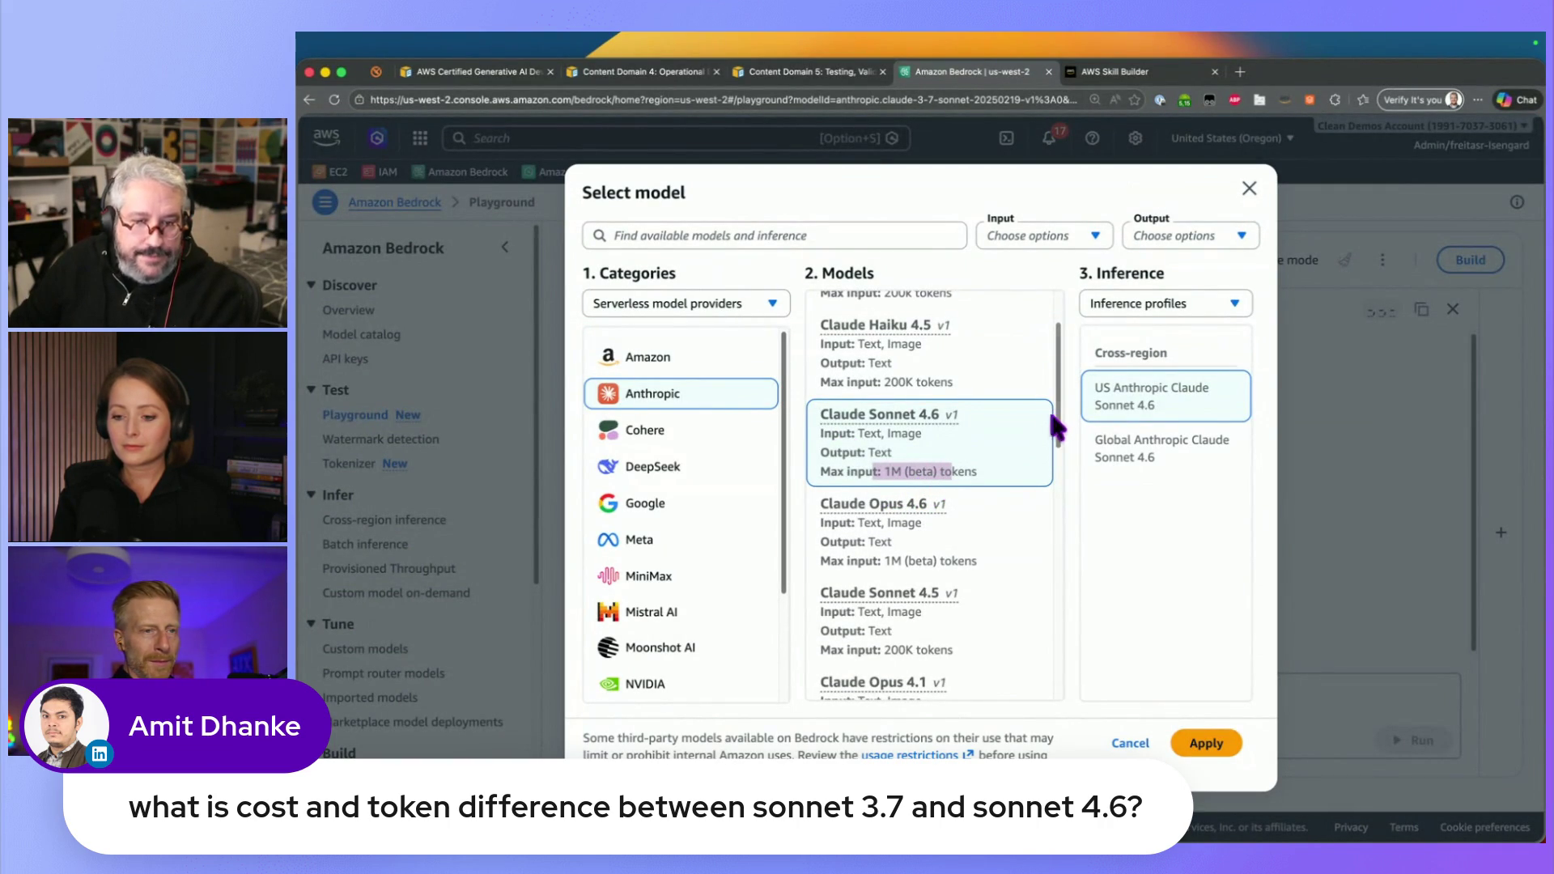
{"action": "left_click_drag", "start_coordinate": [831, 473], "coordinate": [996, 486]}
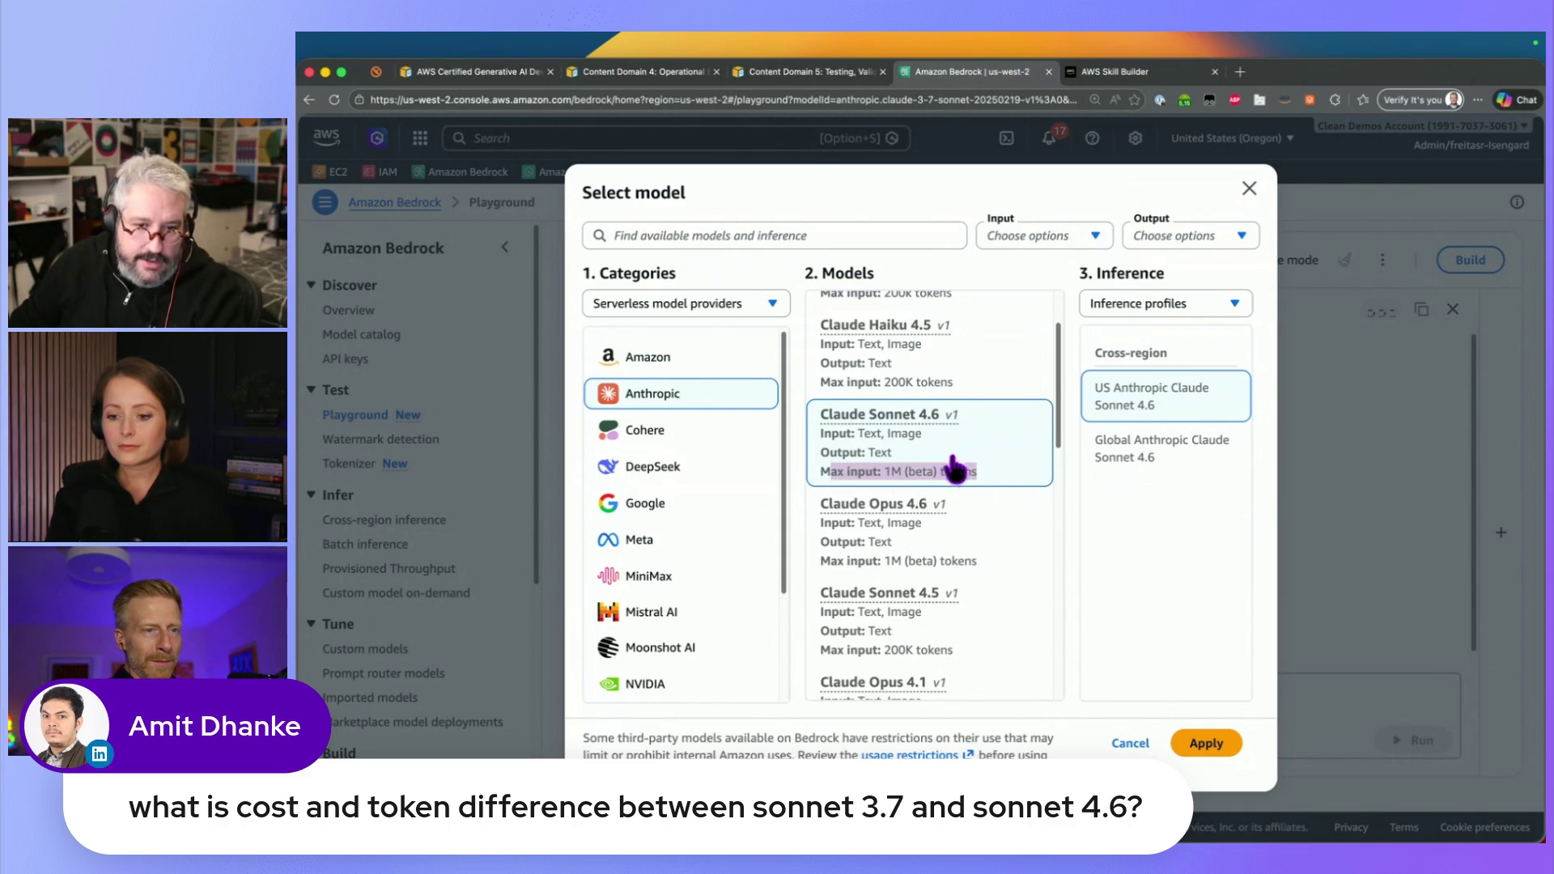
Note the 200K input limit and apply the US Claude Sonnet 4.6 inference profile
{"action": "left_click_drag", "start_coordinate": [1054, 387], "coordinate": [1062, 489]}
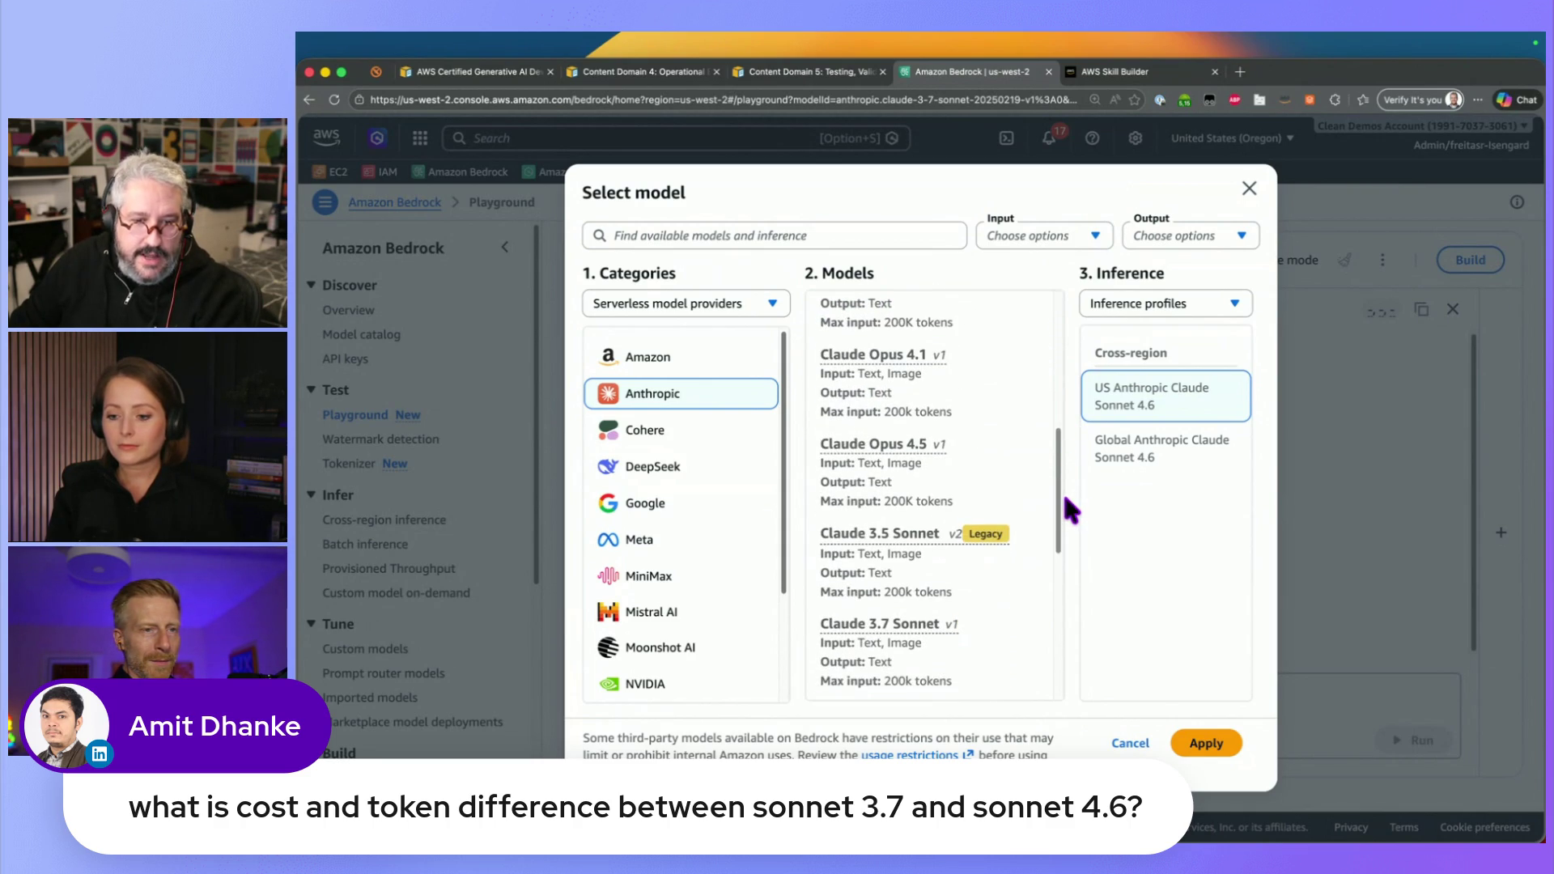
{"action": "left_click_drag", "start_coordinate": [874, 591], "coordinate": [932, 591]}
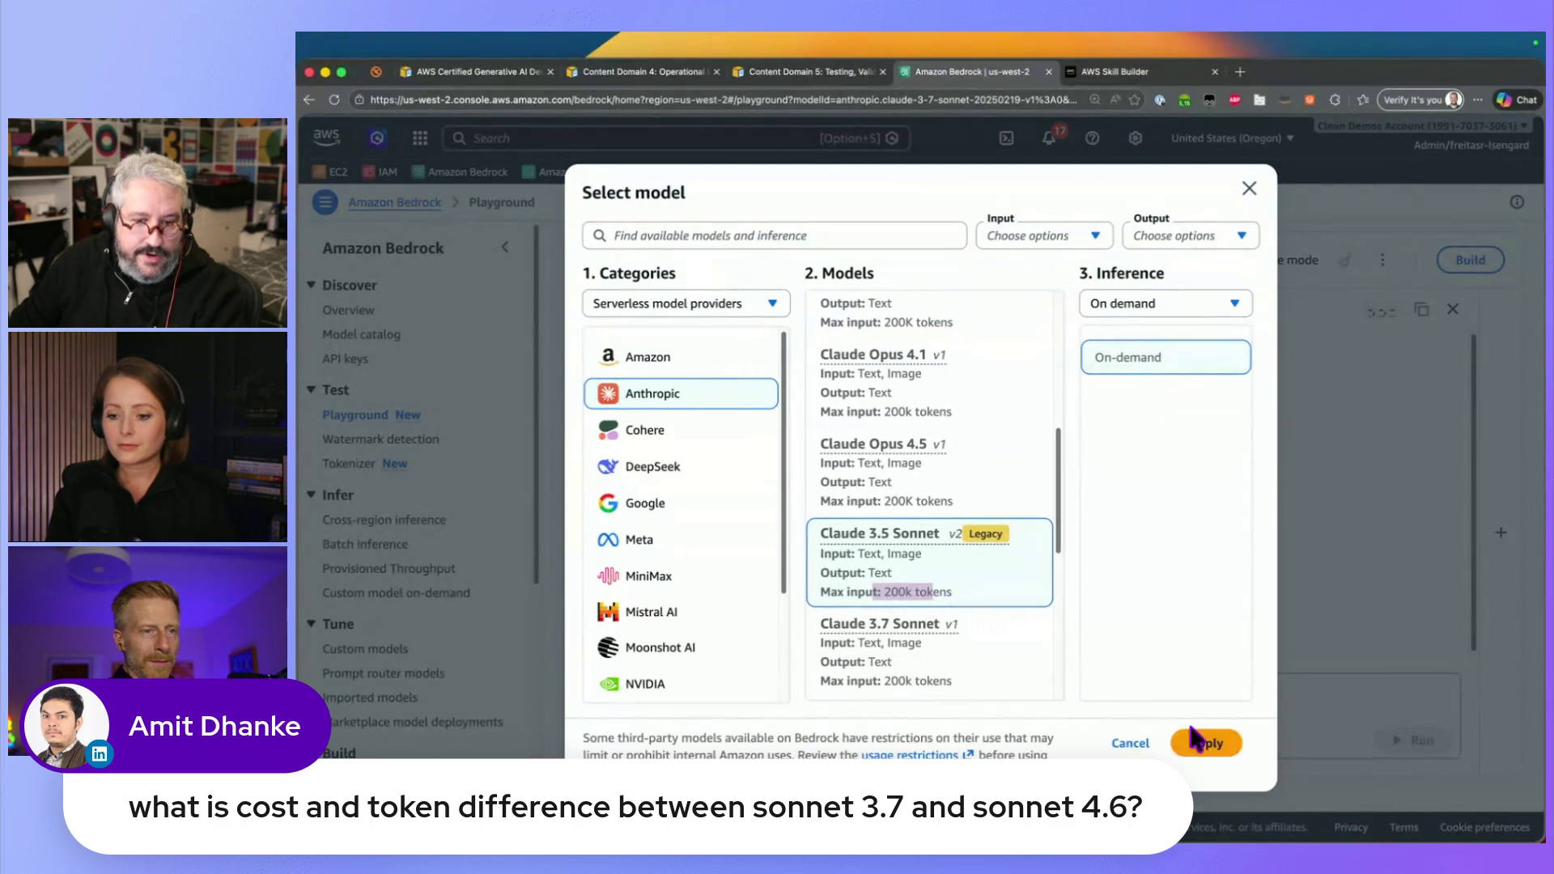
{"action": "scroll", "coordinate": [964, 510], "scroll_direction": "up", "scroll_amount": 4}
{"action": "left_click", "coordinate": [1025, 438]}
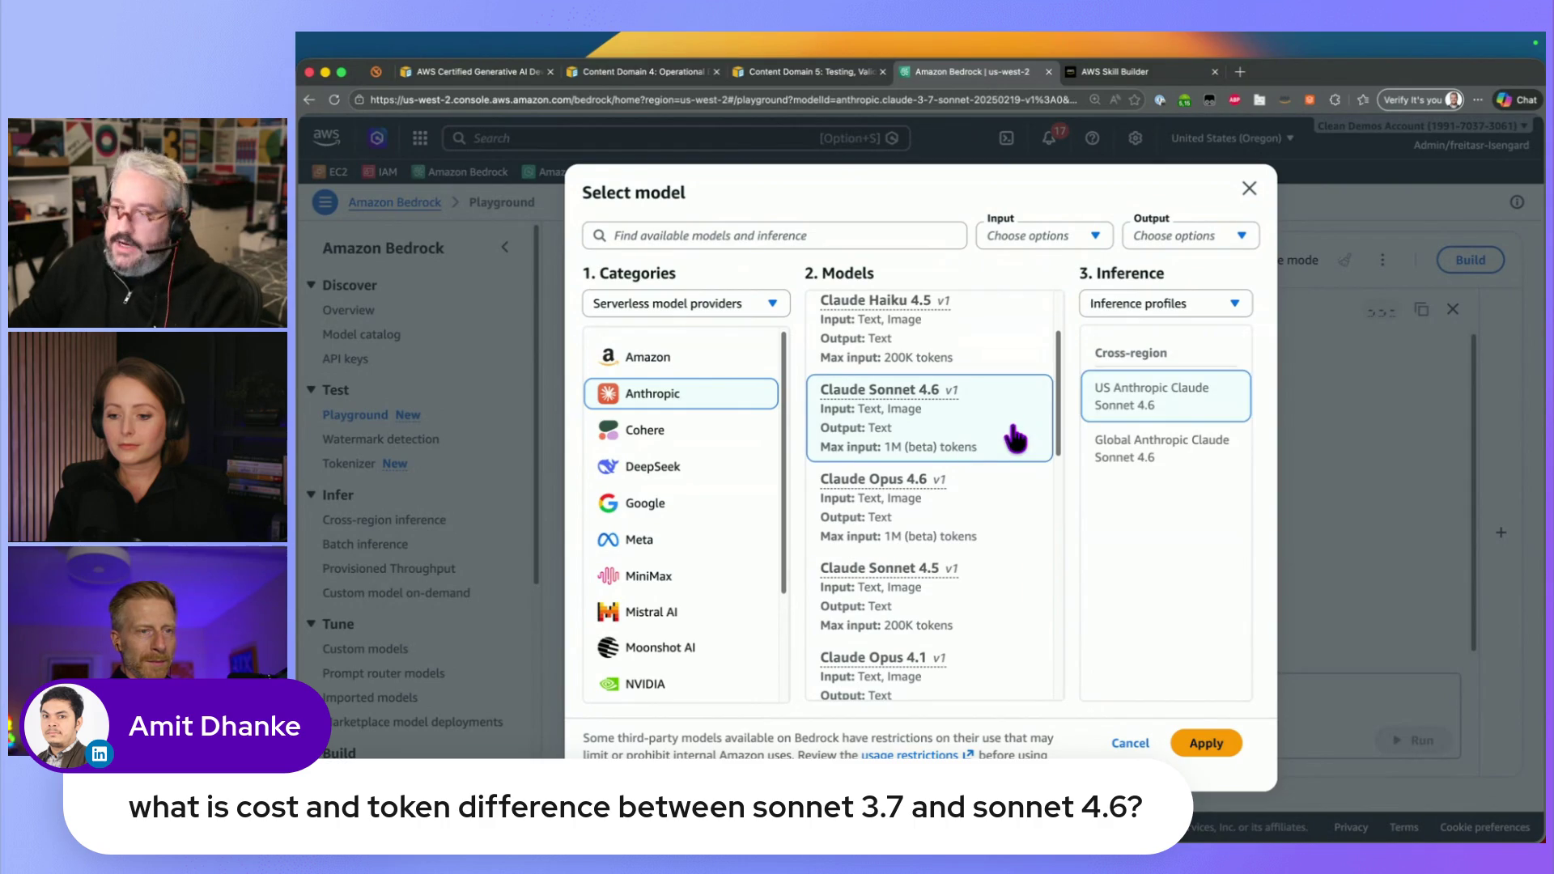
{"action": "left_click", "coordinate": [1204, 742]}
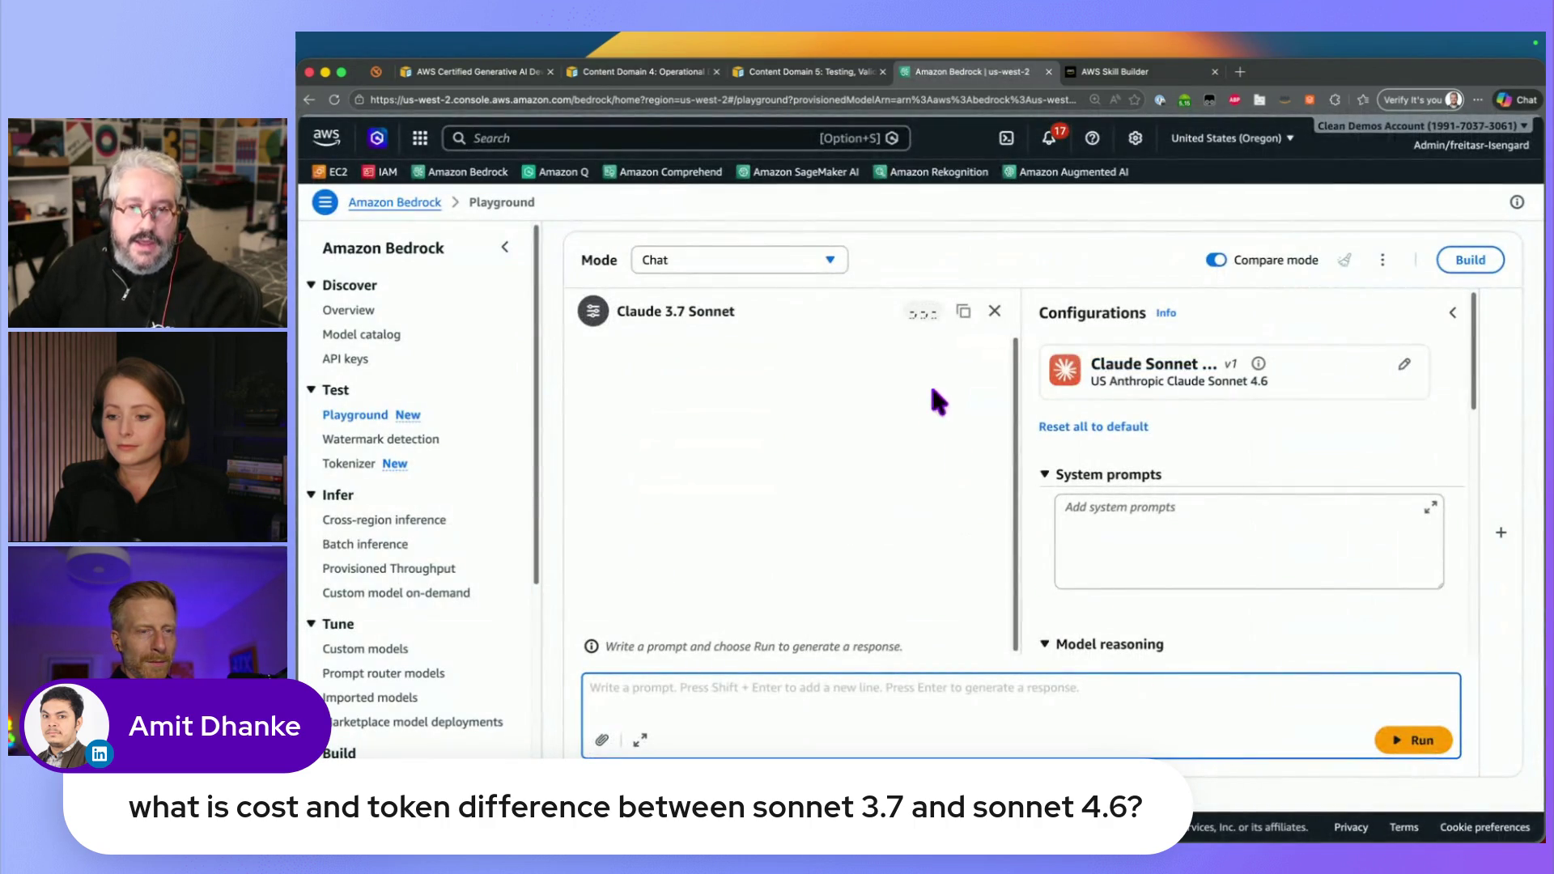
Change the output-token limits from 2048 (Claude 3.7 Sonnet) and 32000 (Sonnet 4.6) to 5000
{"action": "left_click", "coordinate": [592, 311]}
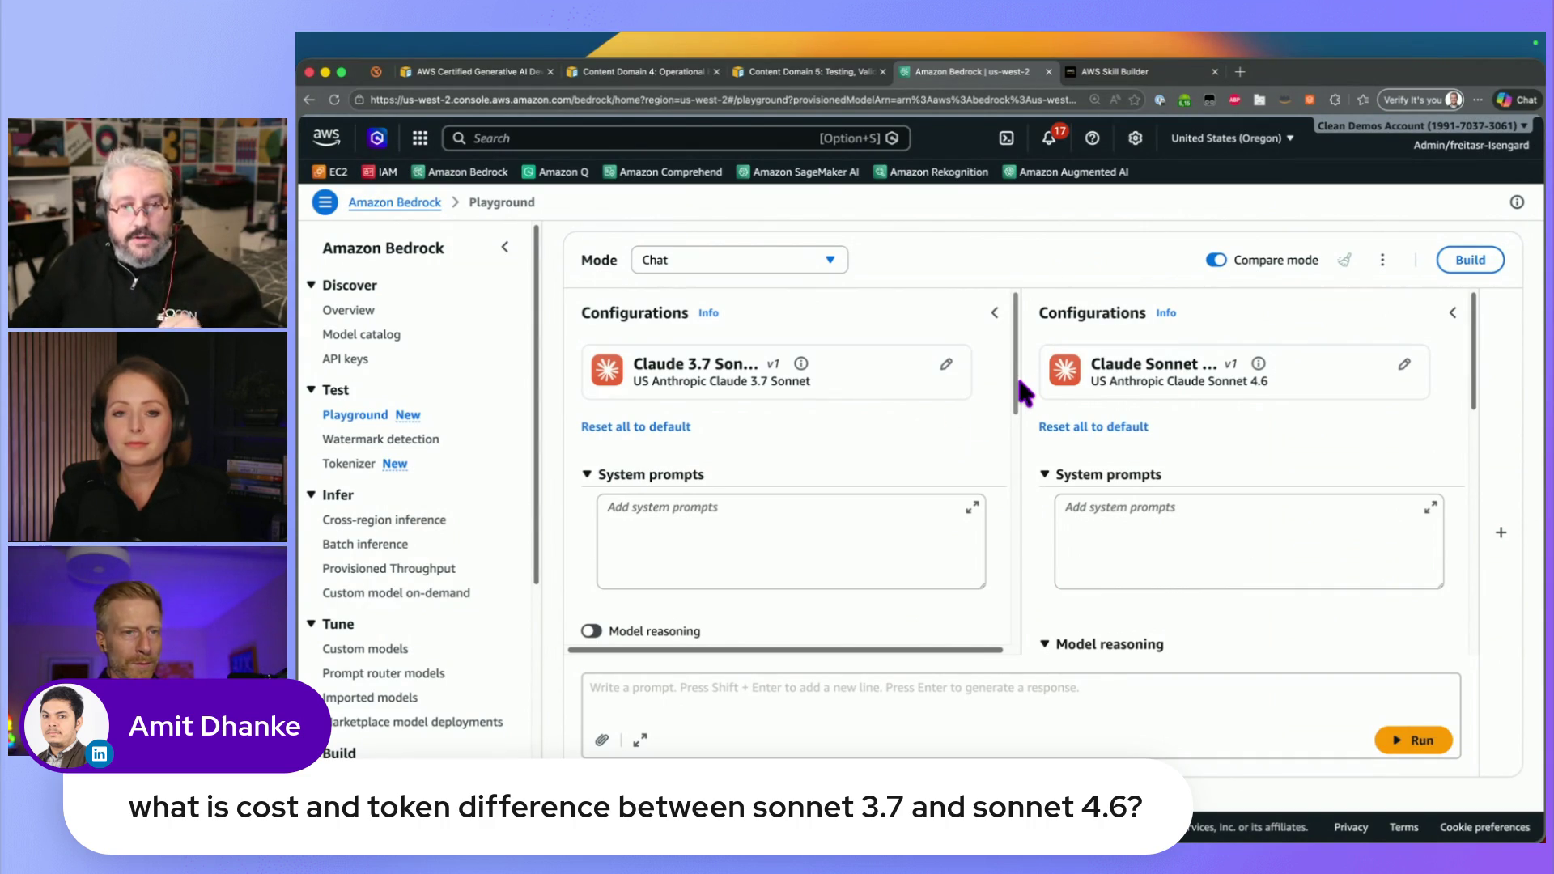
{"action": "left_click_drag", "start_coordinate": [1022, 392], "coordinate": [1020, 474]}
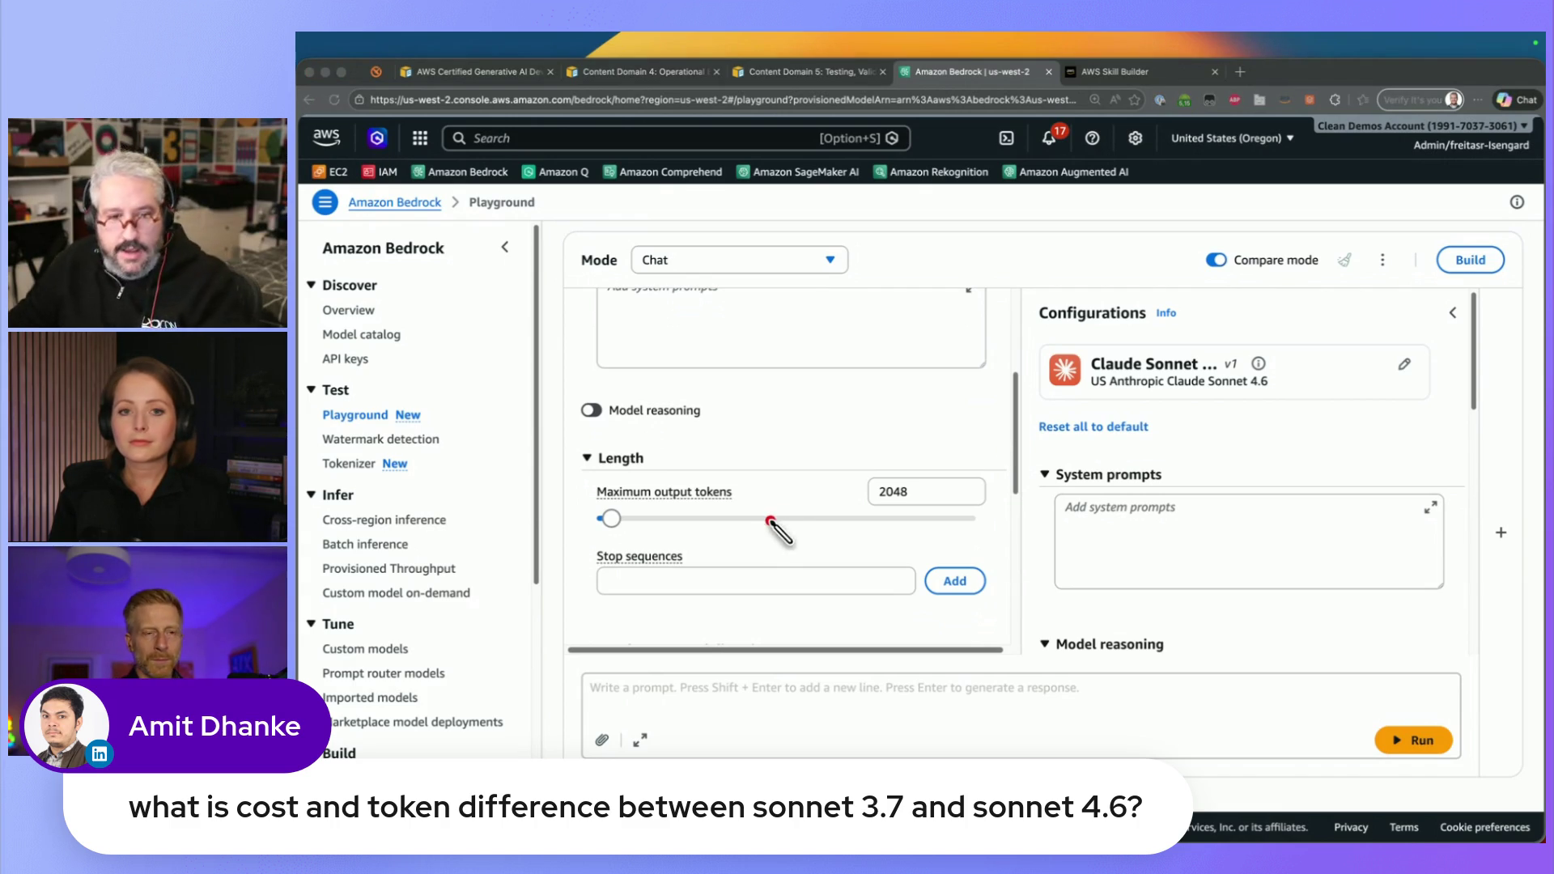
{"action": "left_click_drag", "start_coordinate": [702, 451], "coordinate": [737, 417]}
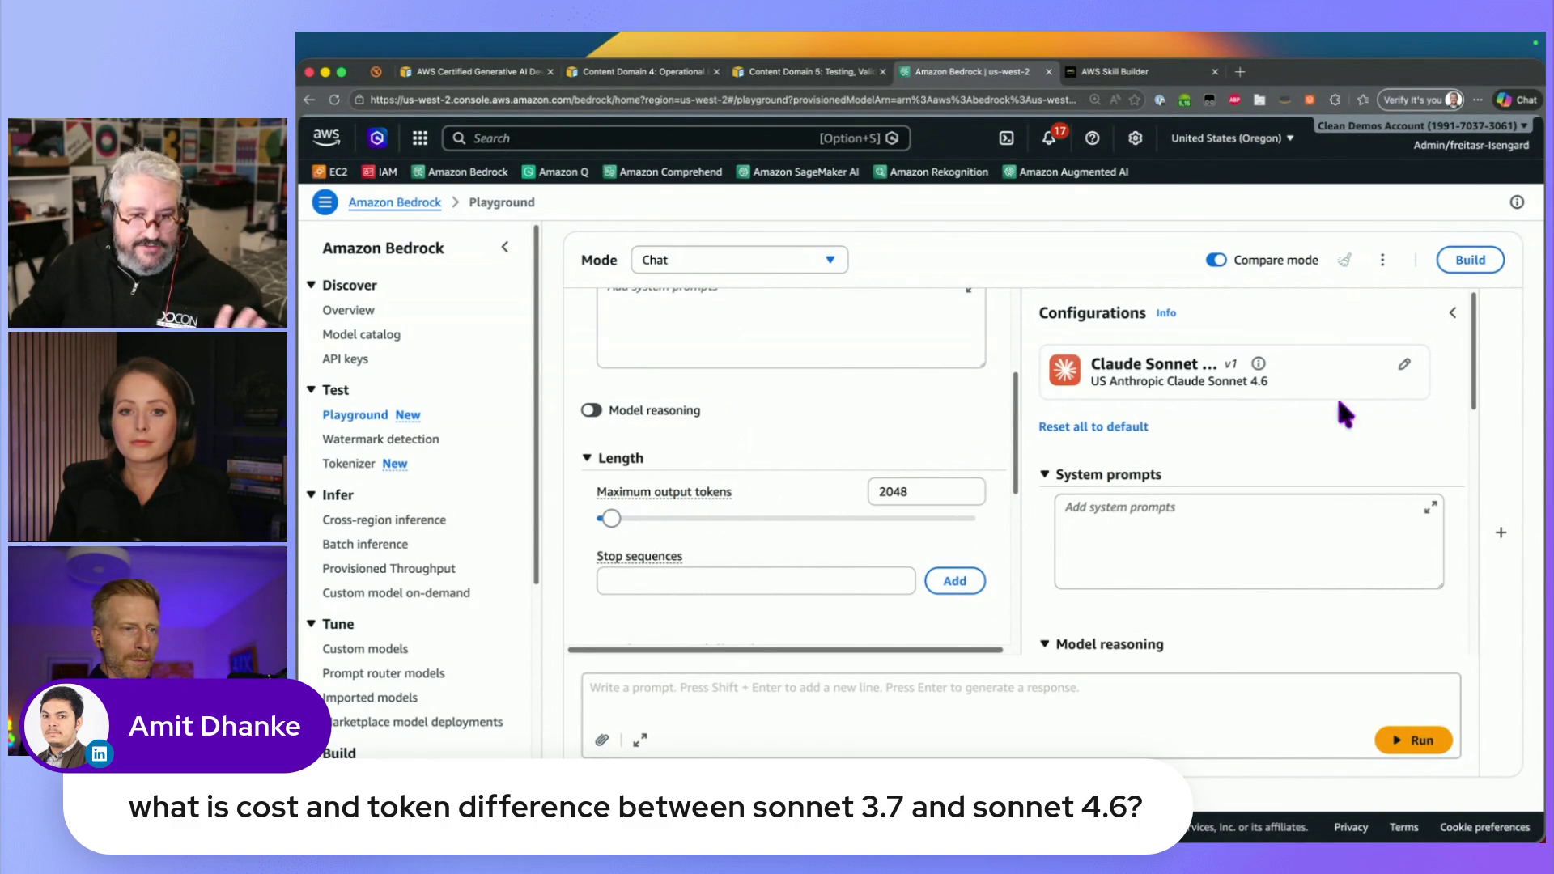
{"action": "left_click_drag", "start_coordinate": [1472, 361], "coordinate": [1470, 484]}
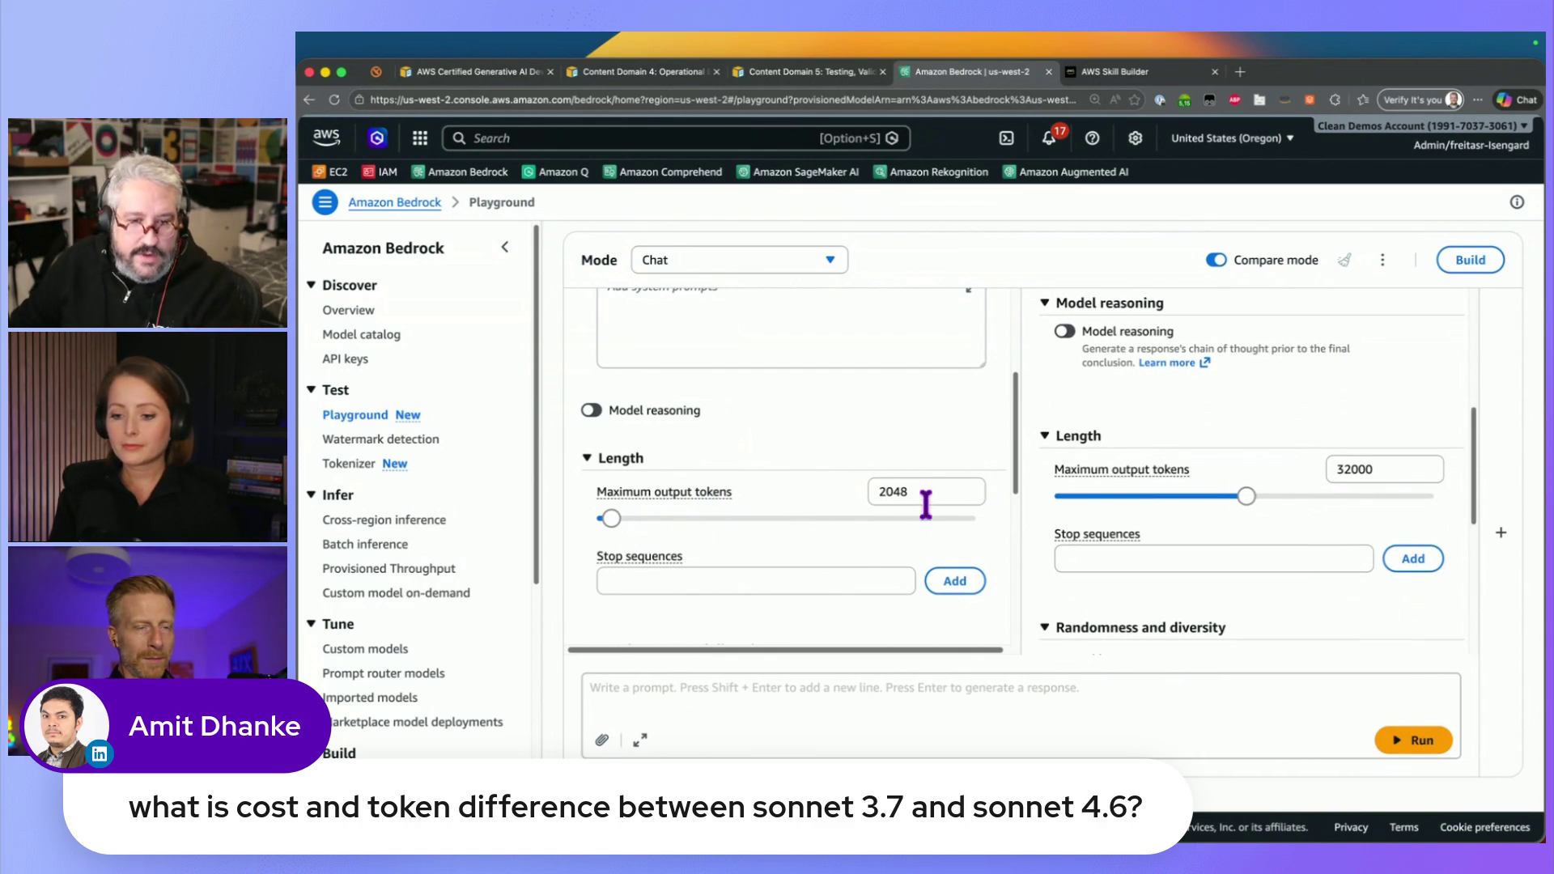
{"action": "double_click", "coordinate": [890, 492]}
{"action": "type", "text": "5000"}
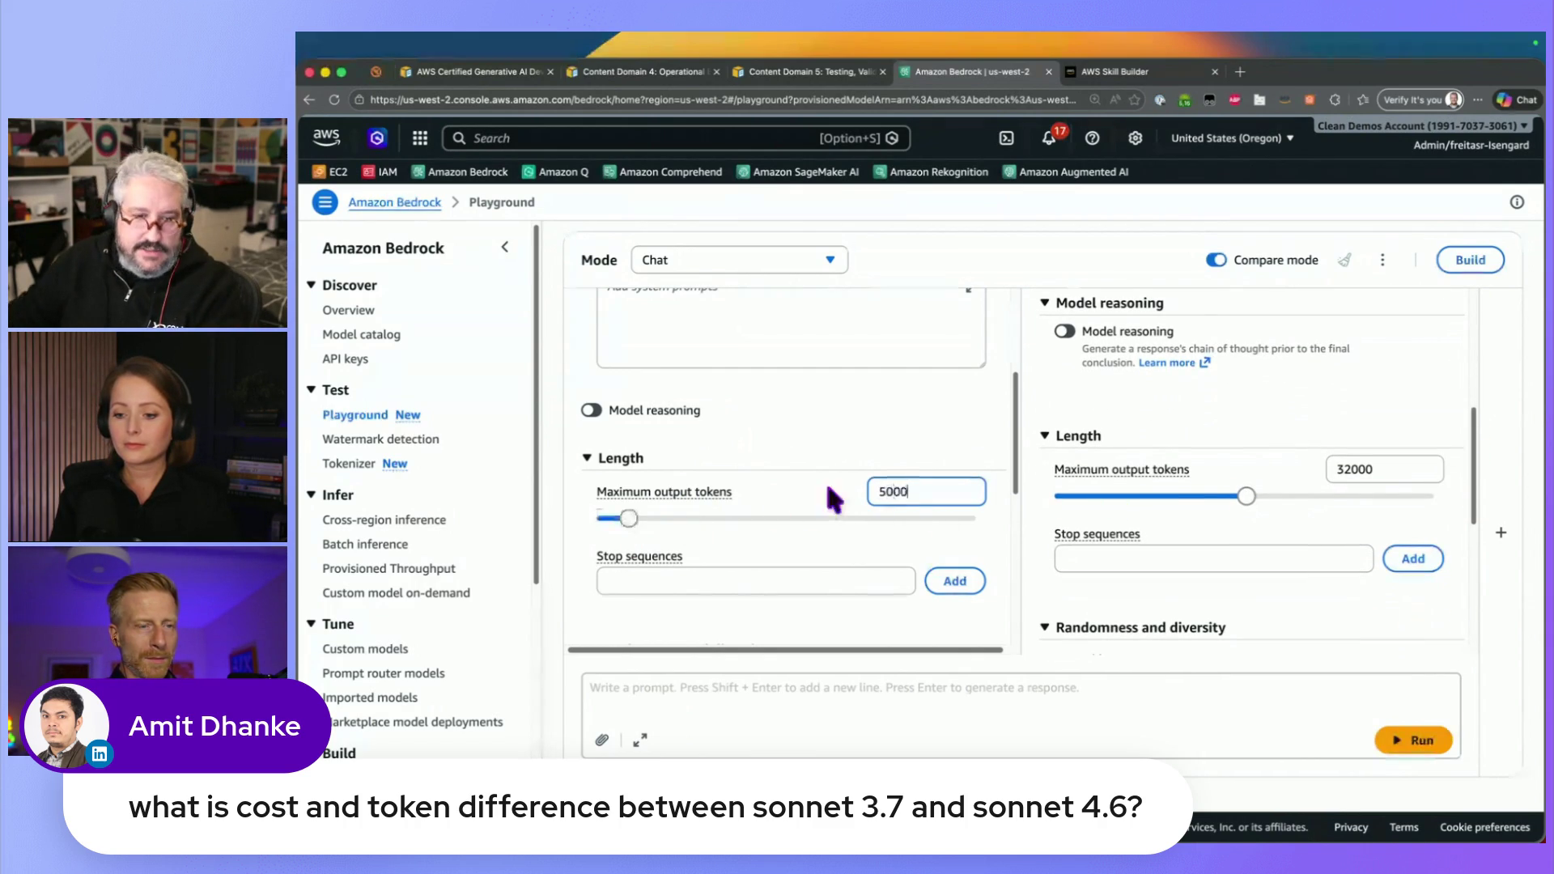
{"action": "double_click", "coordinate": [1359, 471]}
{"action": "type", "text": "5000"}
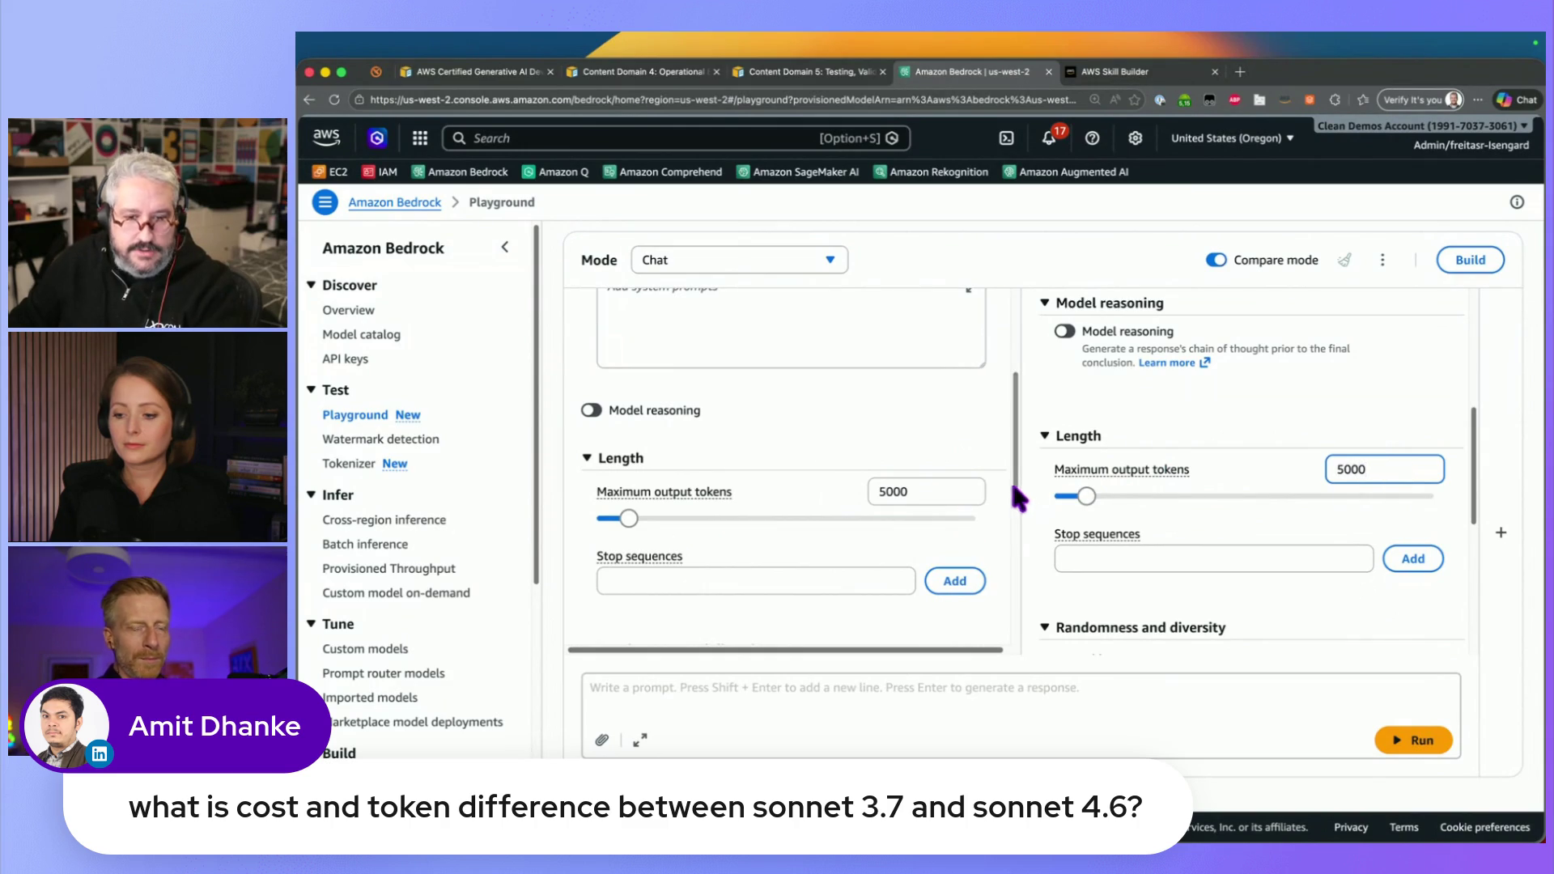
{"action": "left_click_drag", "start_coordinate": [1473, 481], "coordinate": [1477, 361]}
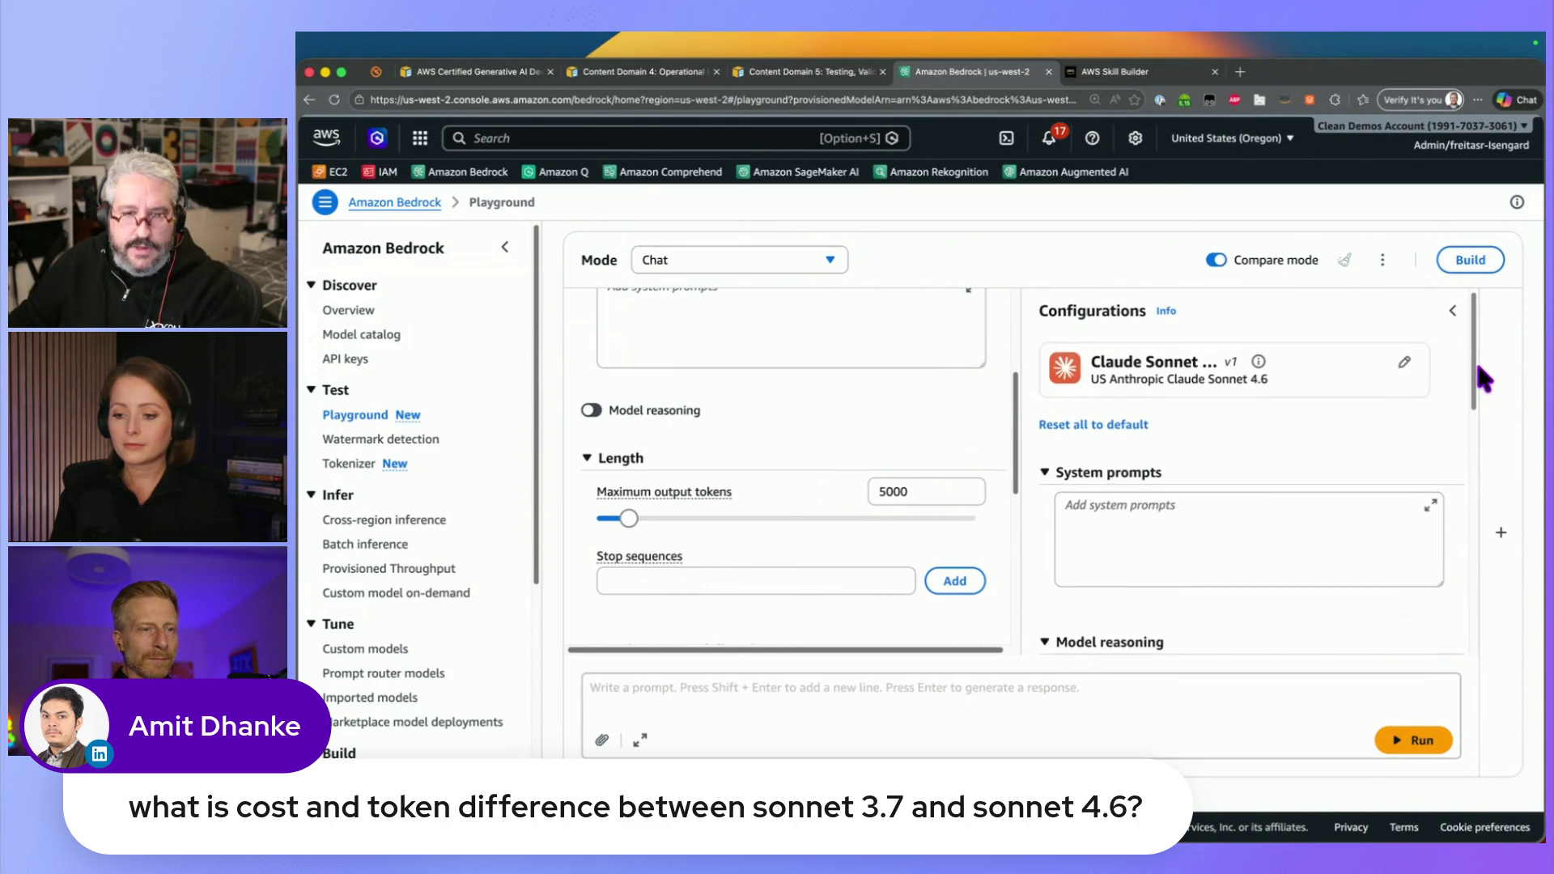
{"action": "mouse_move", "coordinate": [1012, 423]}
{"action": "left_mouse_down"}
{"action": "mouse_move", "coordinate": [1008, 329]}
{"action": "mouse_move", "coordinate": [1008, 547]}
{"action": "left_mouse_up"}
{"action": "left_click_drag", "start_coordinate": [1472, 379], "coordinate": [1460, 623]}
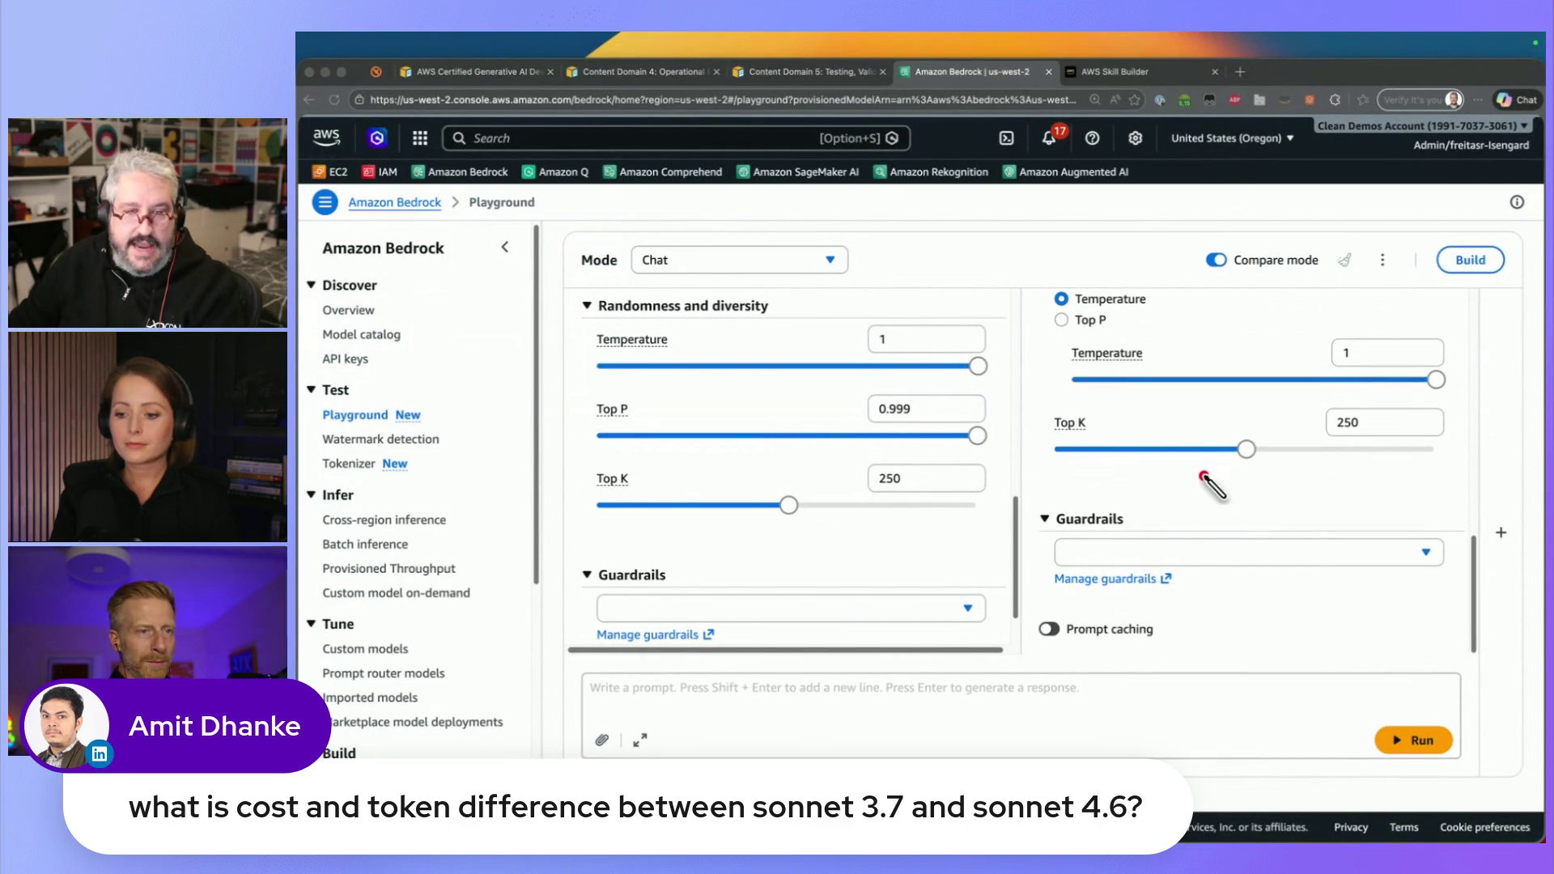
{"action": "left_click", "coordinate": [996, 688]}
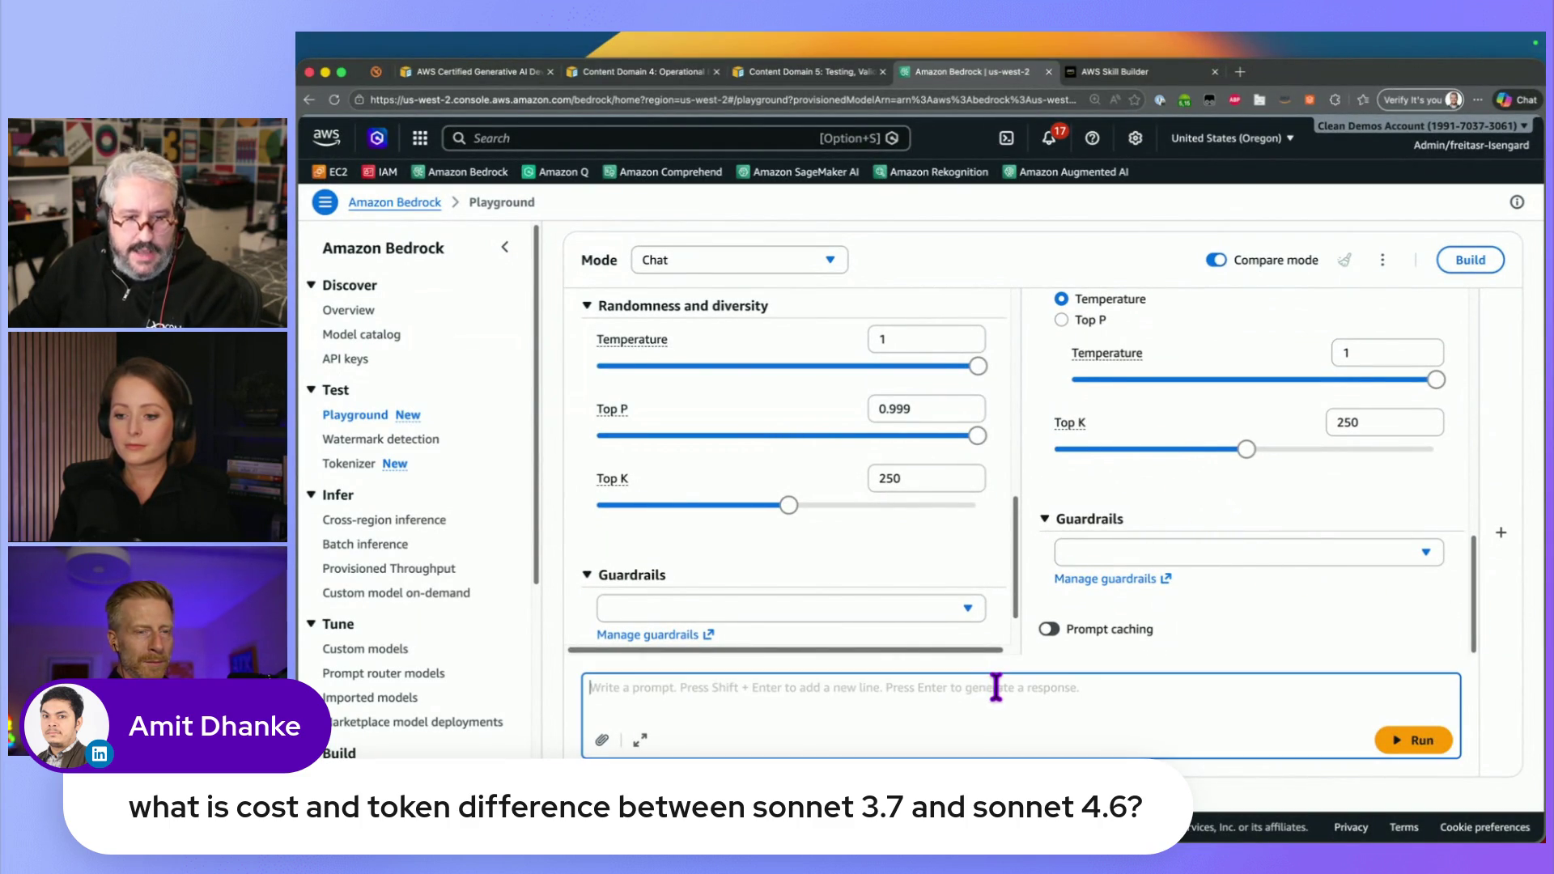
{"action": "type", "text": "What is Amazon Bed"}
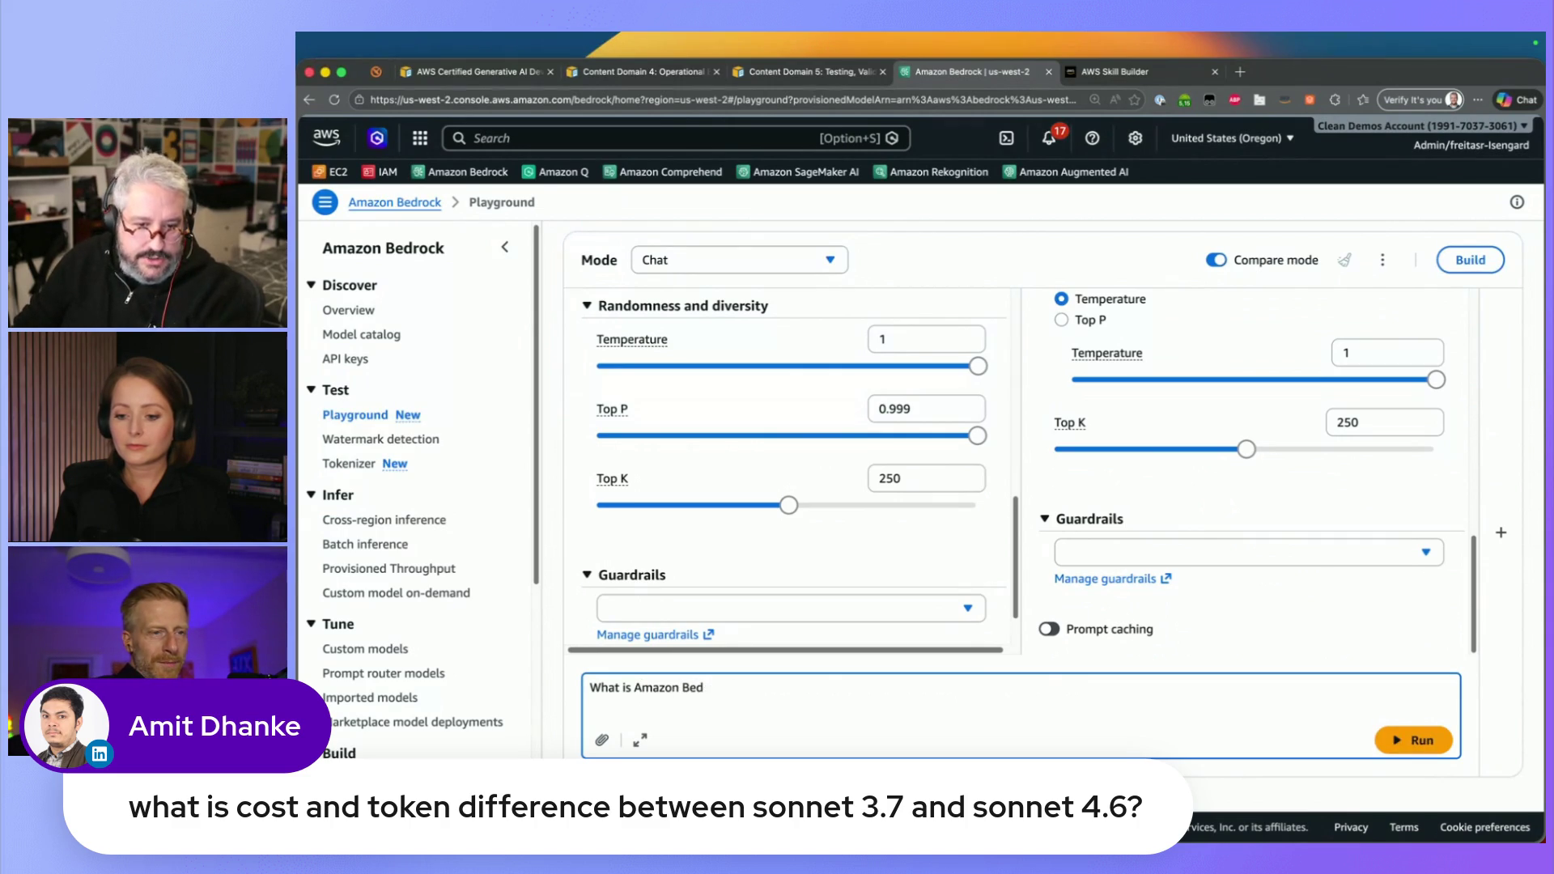
{"action": "type", "text": "rockn"}
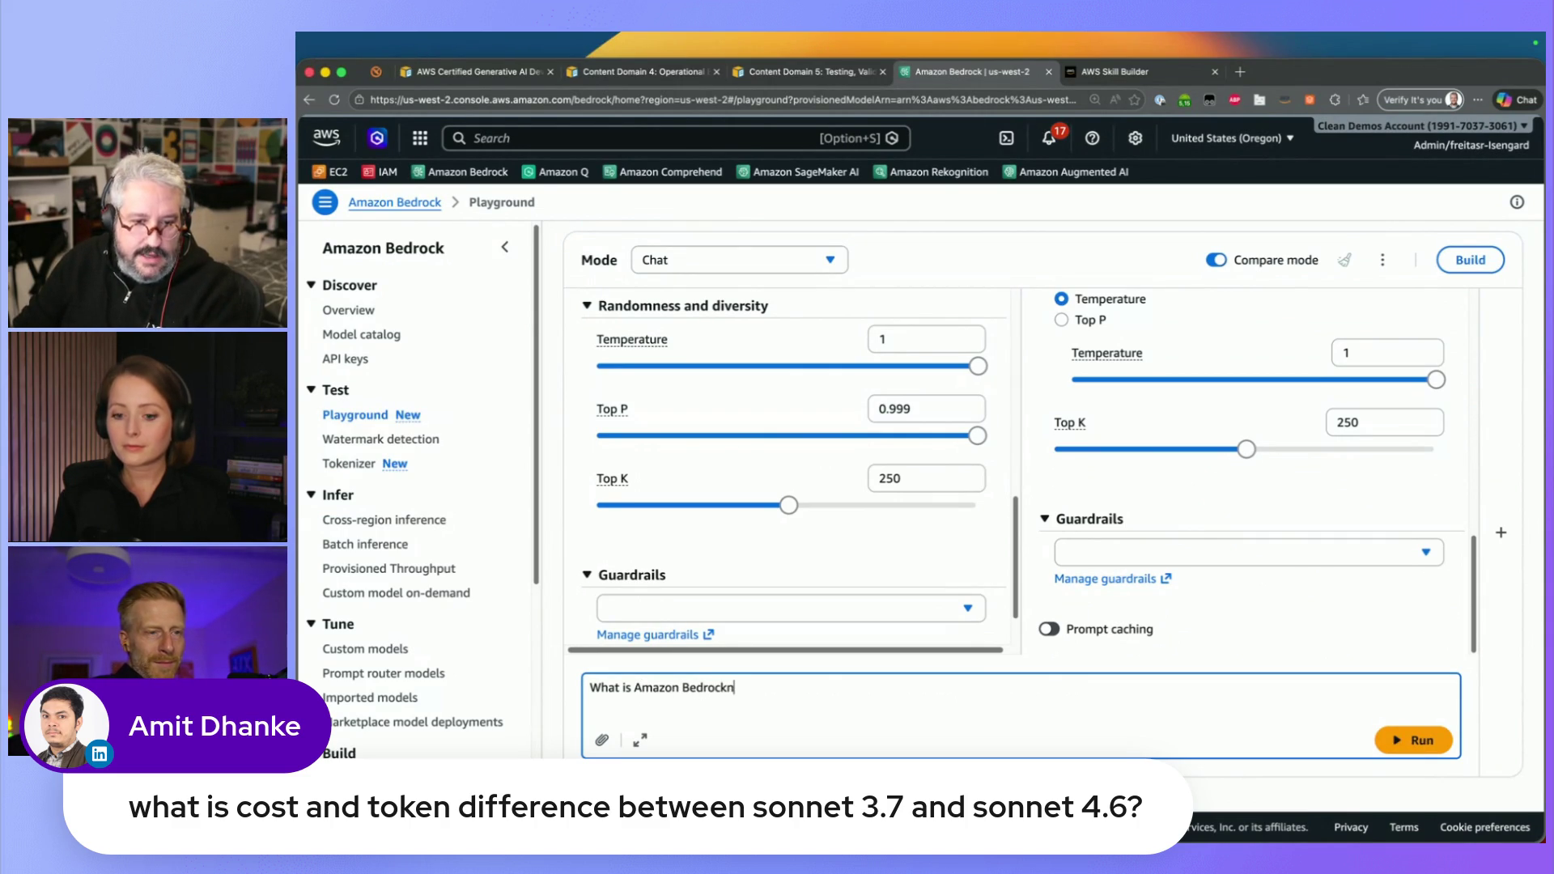
{"action": "left_click", "coordinate": [1407, 740]}
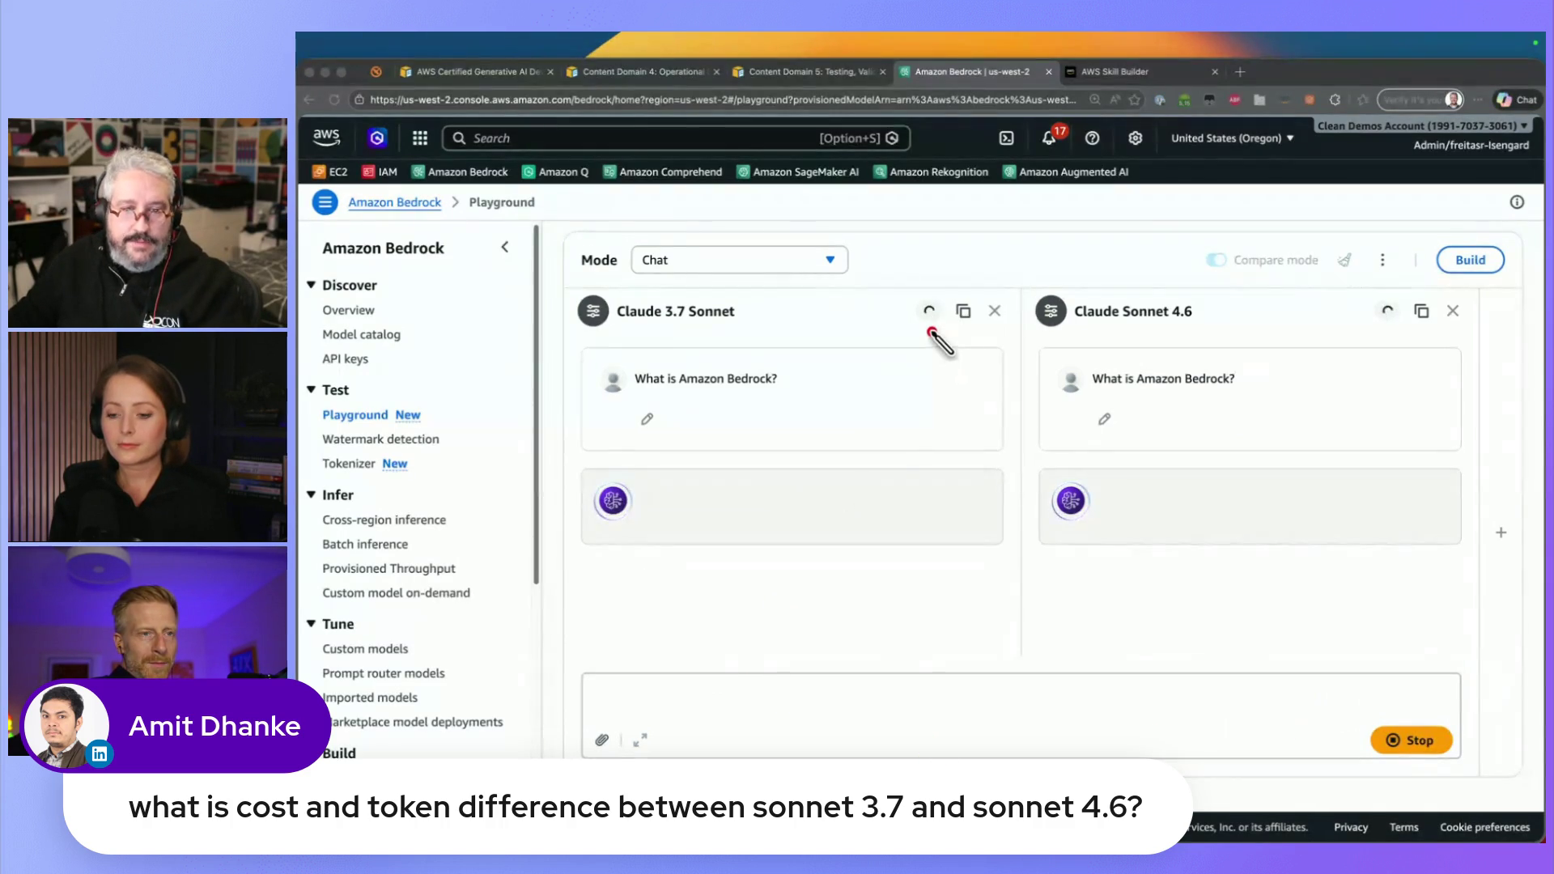
{"action": "left_click_drag", "start_coordinate": [941, 391], "coordinate": [937, 335]}
{"action": "left_click_drag", "start_coordinate": [1366, 330], "coordinate": [1362, 391]}
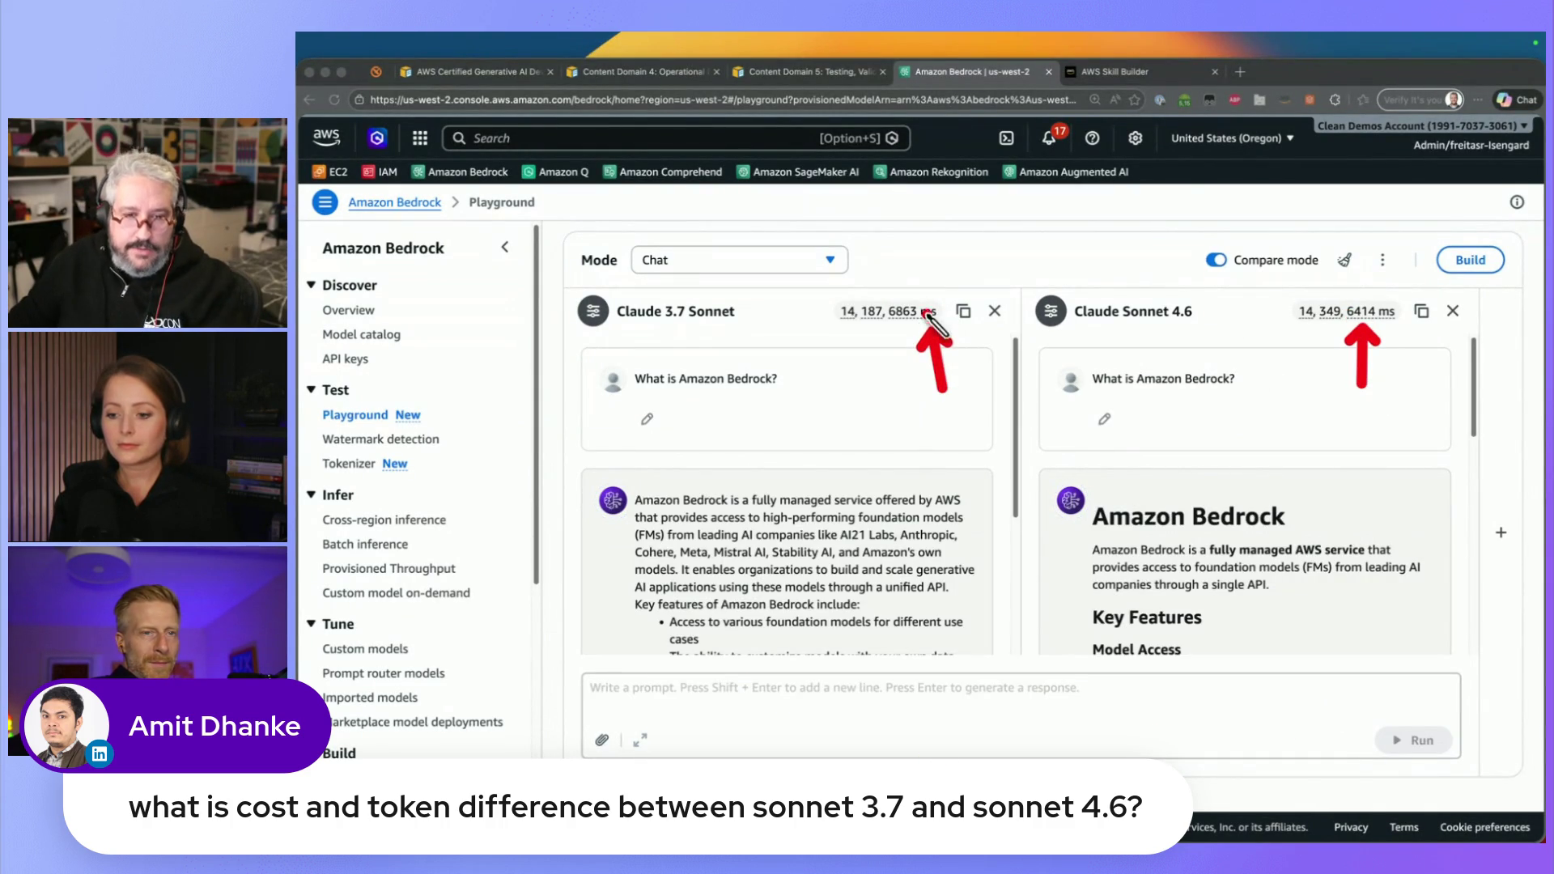
{"action": "key", "text": "Escape"}
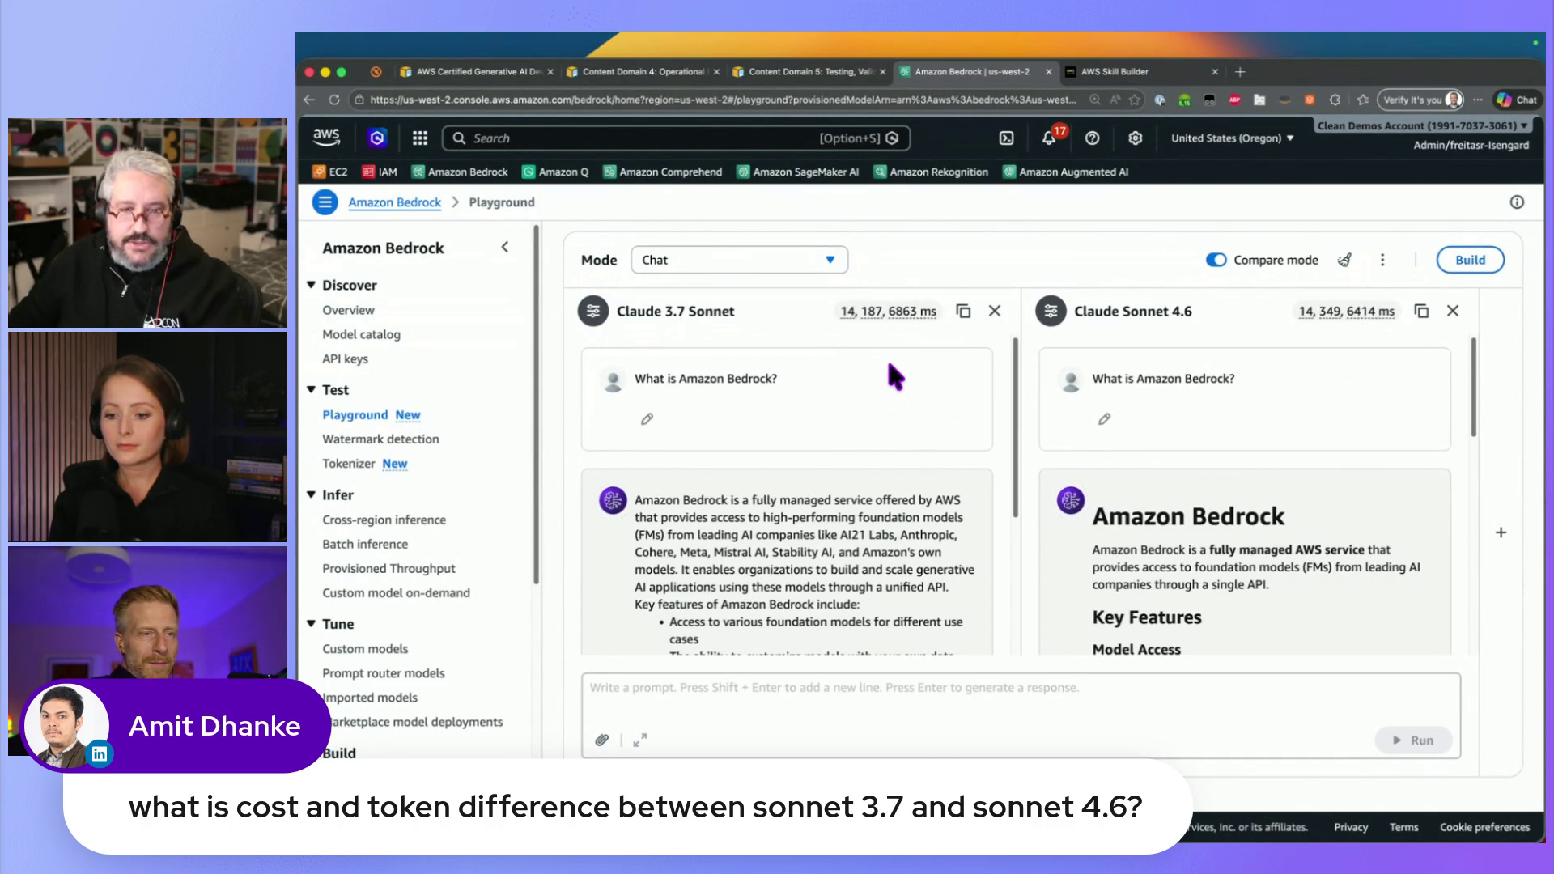
{"action": "left_click_drag", "start_coordinate": [844, 323], "coordinate": [846, 380]}
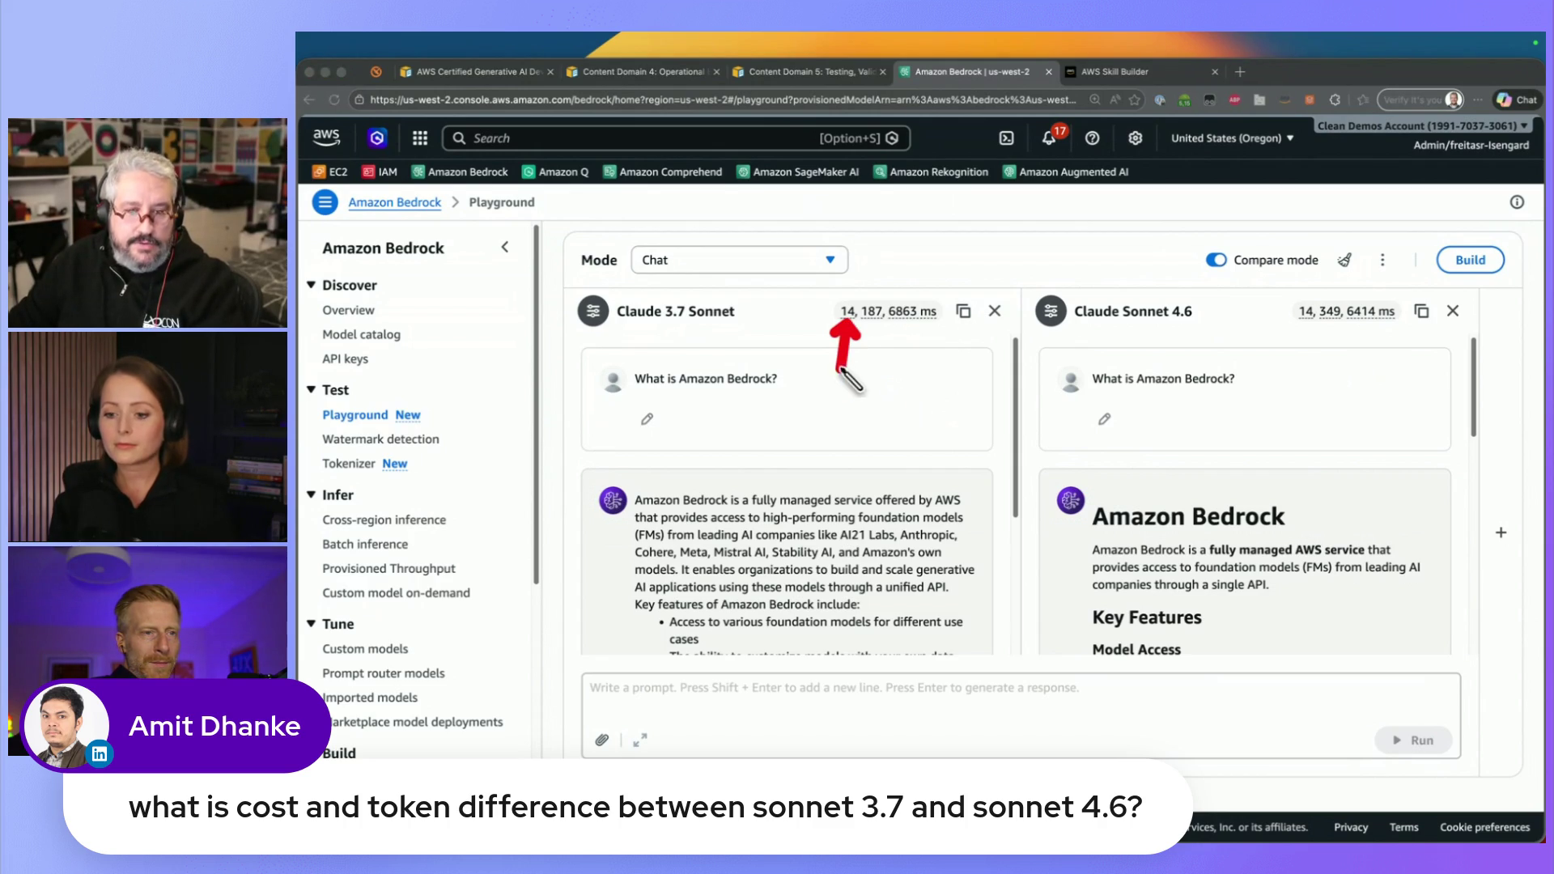
{"action": "mouse_move", "coordinate": [875, 326]}
{"action": "left_mouse_down"}
{"action": "mouse_move", "coordinate": [876, 373]}
{"action": "mouse_move", "coordinate": [921, 390]}
{"action": "left_mouse_up"}
{"action": "mouse_move", "coordinate": [1309, 321]}
{"action": "left_mouse_down"}
{"action": "mouse_move", "coordinate": [1308, 356]}
{"action": "mouse_move", "coordinate": [1340, 356]}
{"action": "left_mouse_up"}
{"action": "left_click_drag", "start_coordinate": [1373, 328], "coordinate": [1377, 349]}
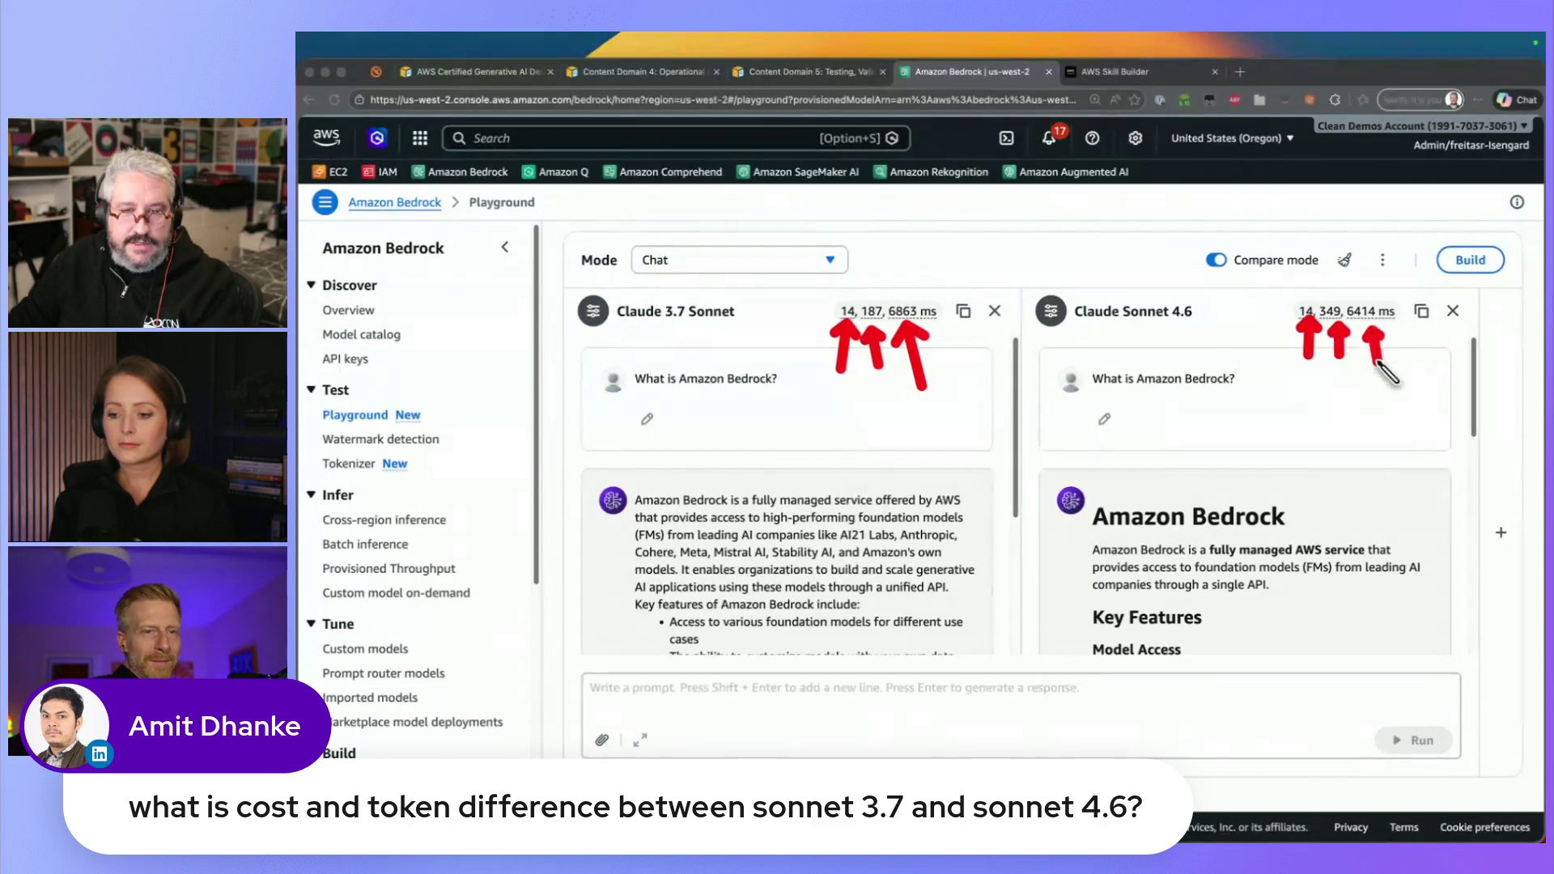
{"action": "key", "text": "Escape"}
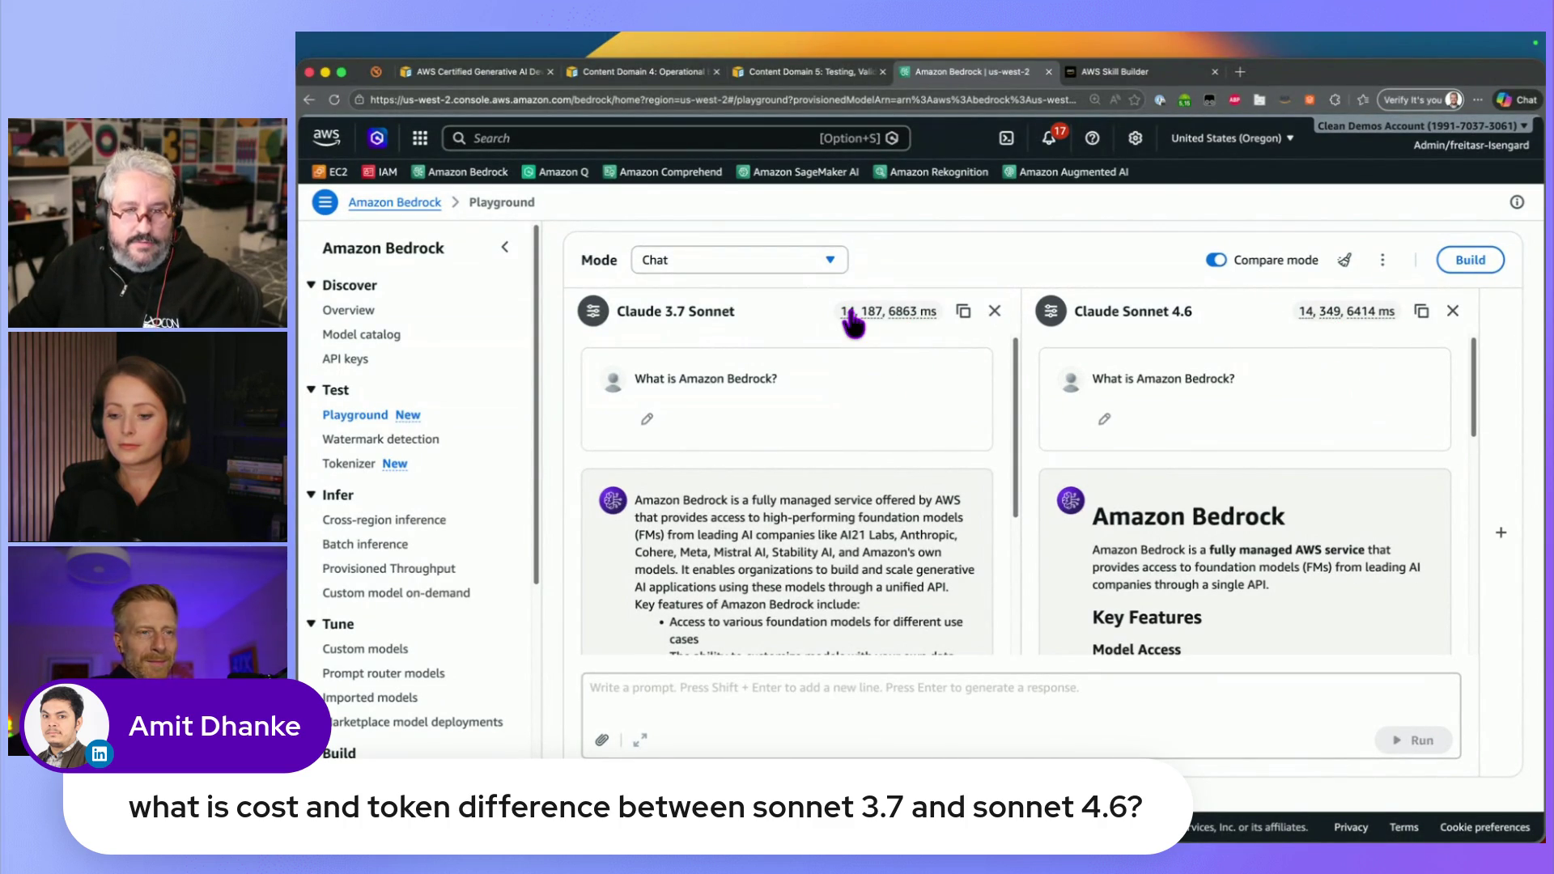
{"action": "left_click", "coordinate": [847, 312]}
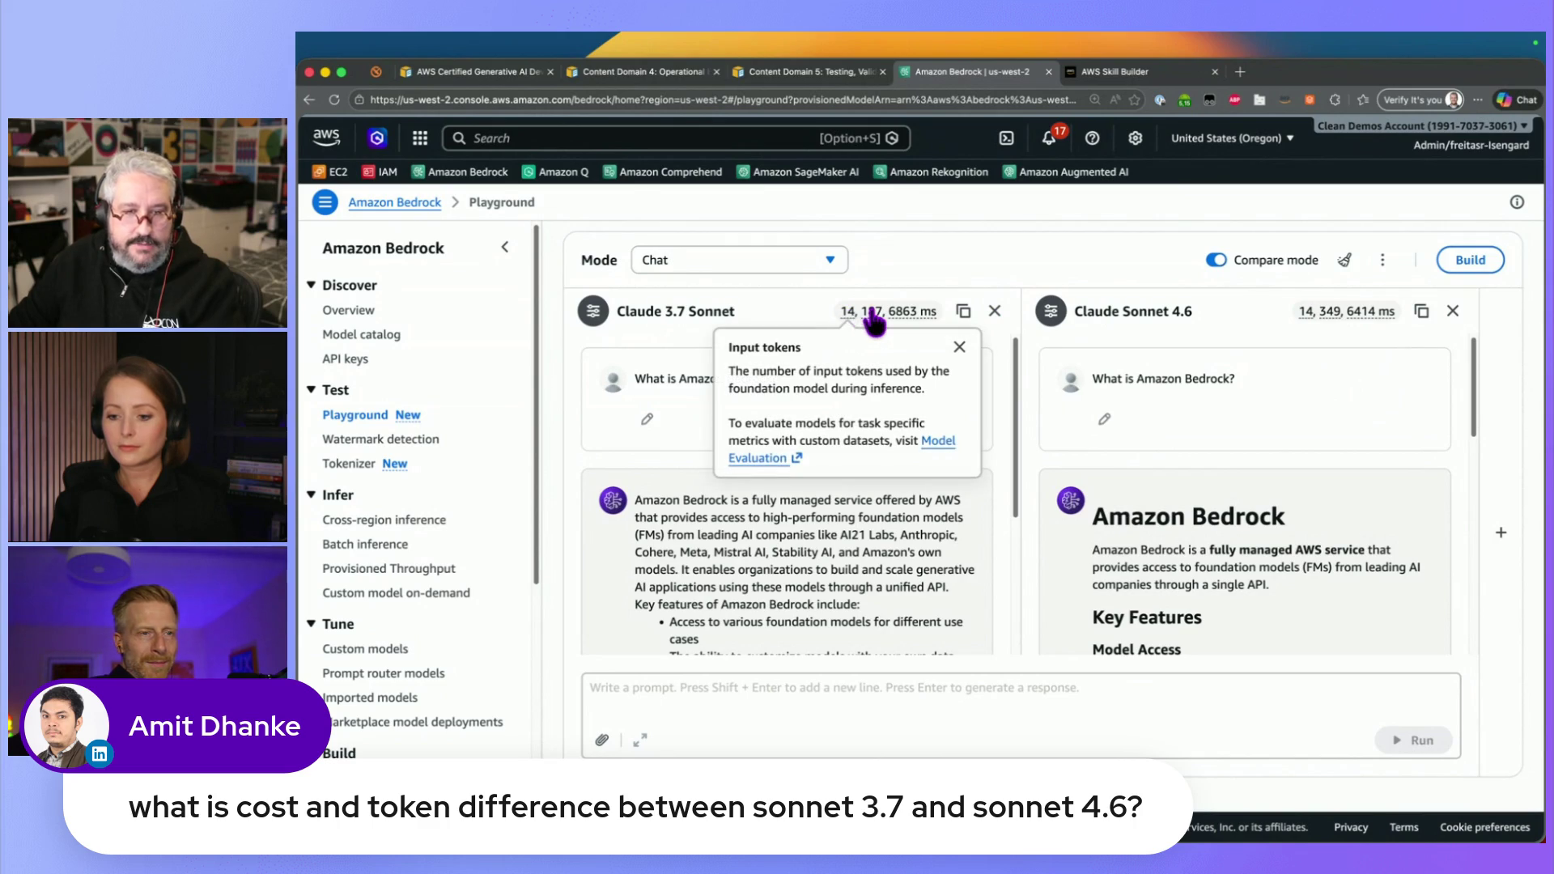
{"action": "left_click", "coordinate": [872, 312]}
{"action": "left_click", "coordinate": [918, 312]}
{"action": "left_click", "coordinate": [789, 315]}
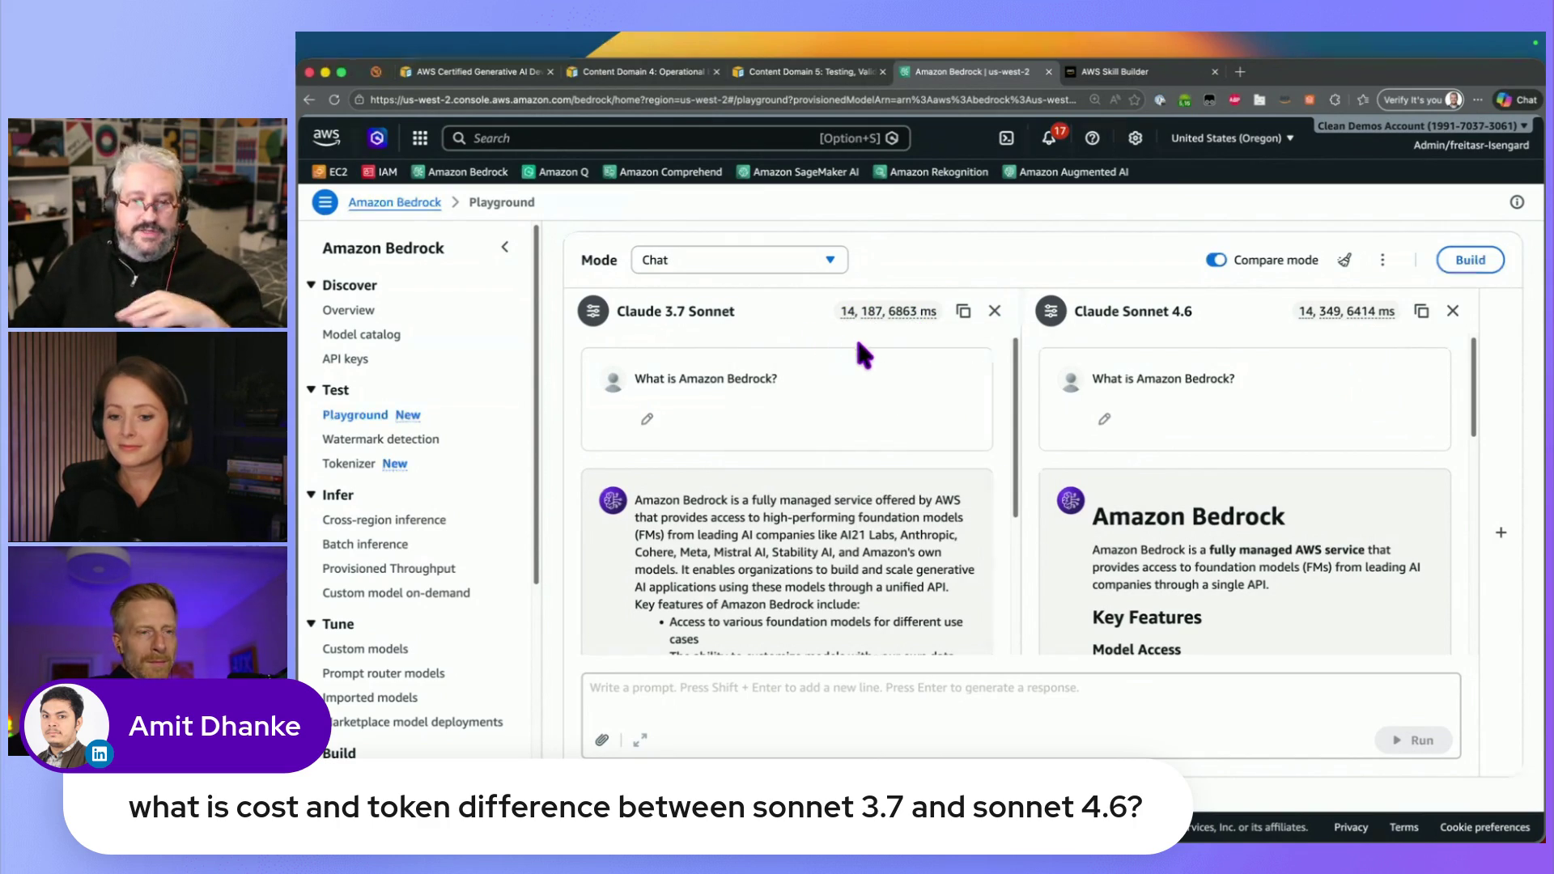
{"action": "mouse_move", "coordinate": [1017, 390]}
{"action": "left_mouse_down"}
{"action": "mouse_move", "coordinate": [1011, 538]}
{"action": "mouse_move", "coordinate": [988, 389]}
{"action": "left_mouse_up"}
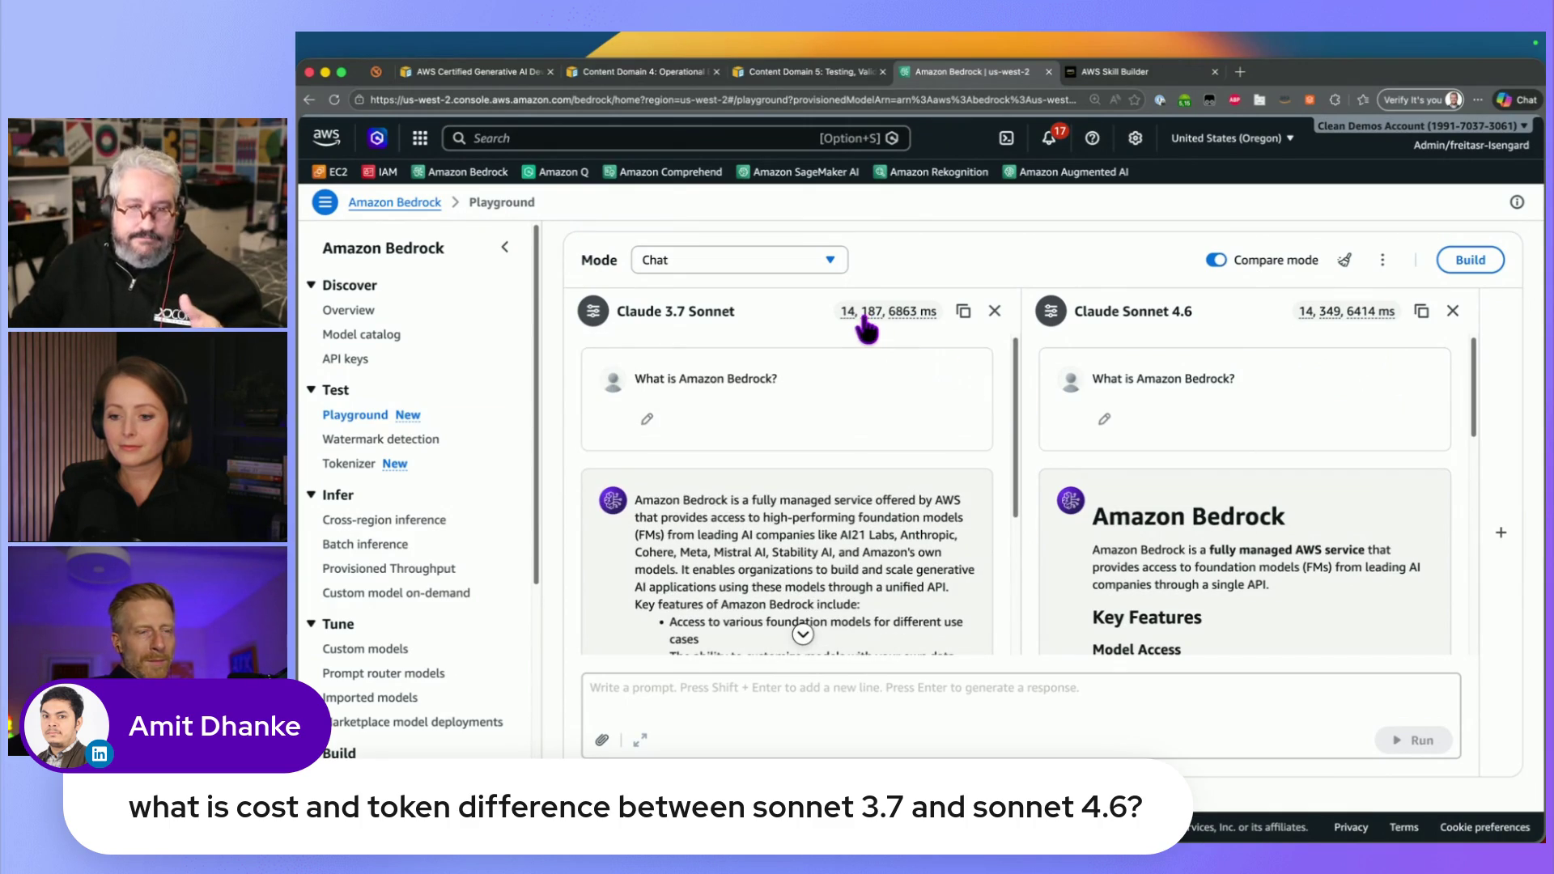
{"action": "left_click_drag", "start_coordinate": [1334, 326], "coordinate": [1332, 371]}
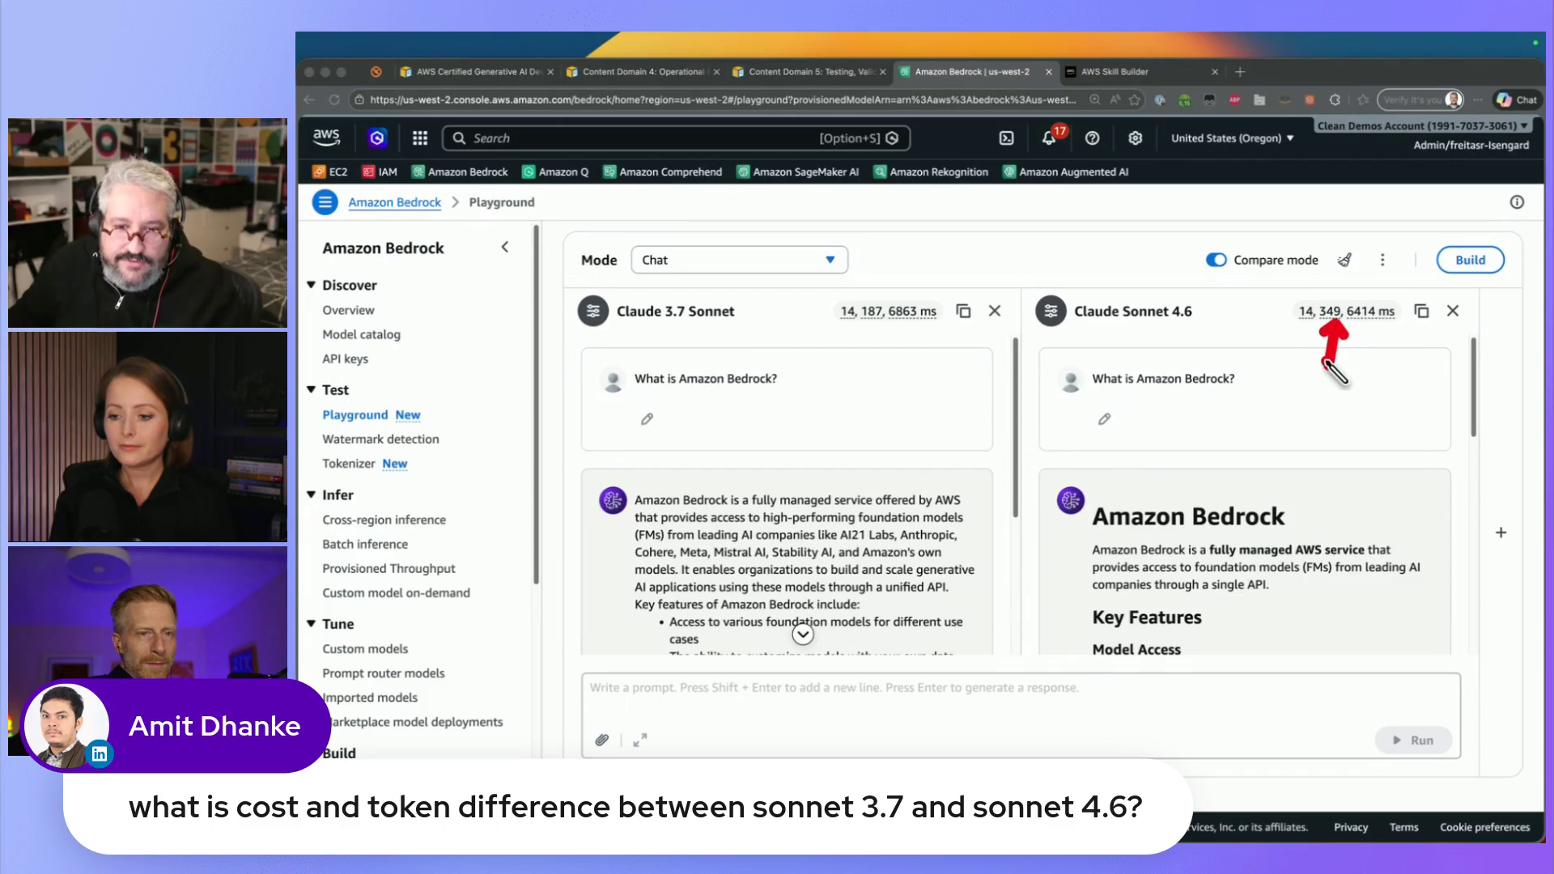
{"action": "left_click_drag", "start_coordinate": [869, 324], "coordinate": [867, 386]}
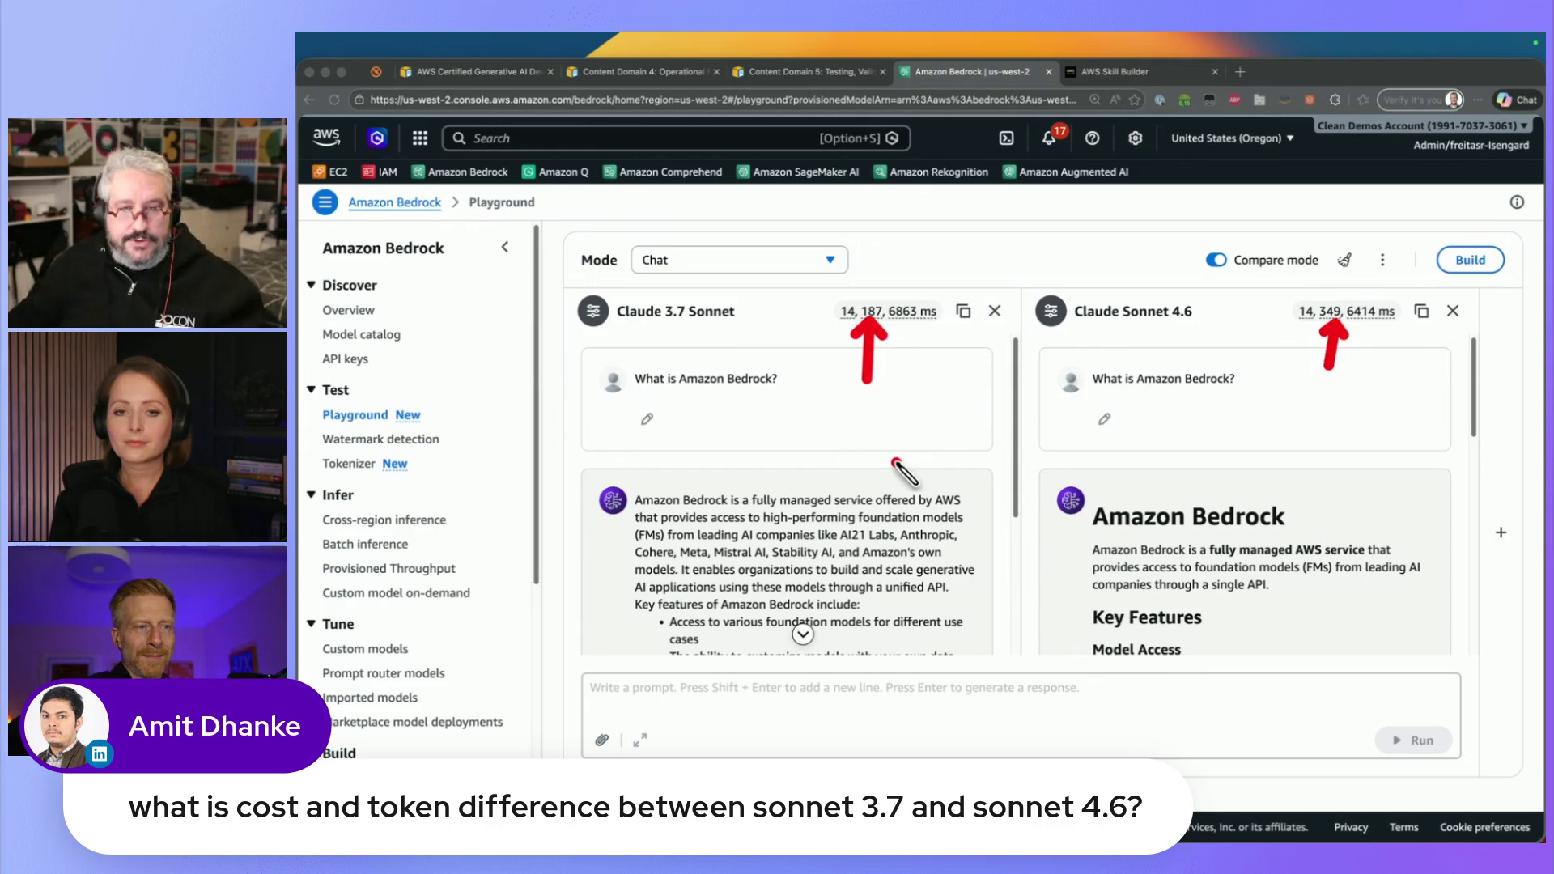
{"action": "key", "text": "Escape"}
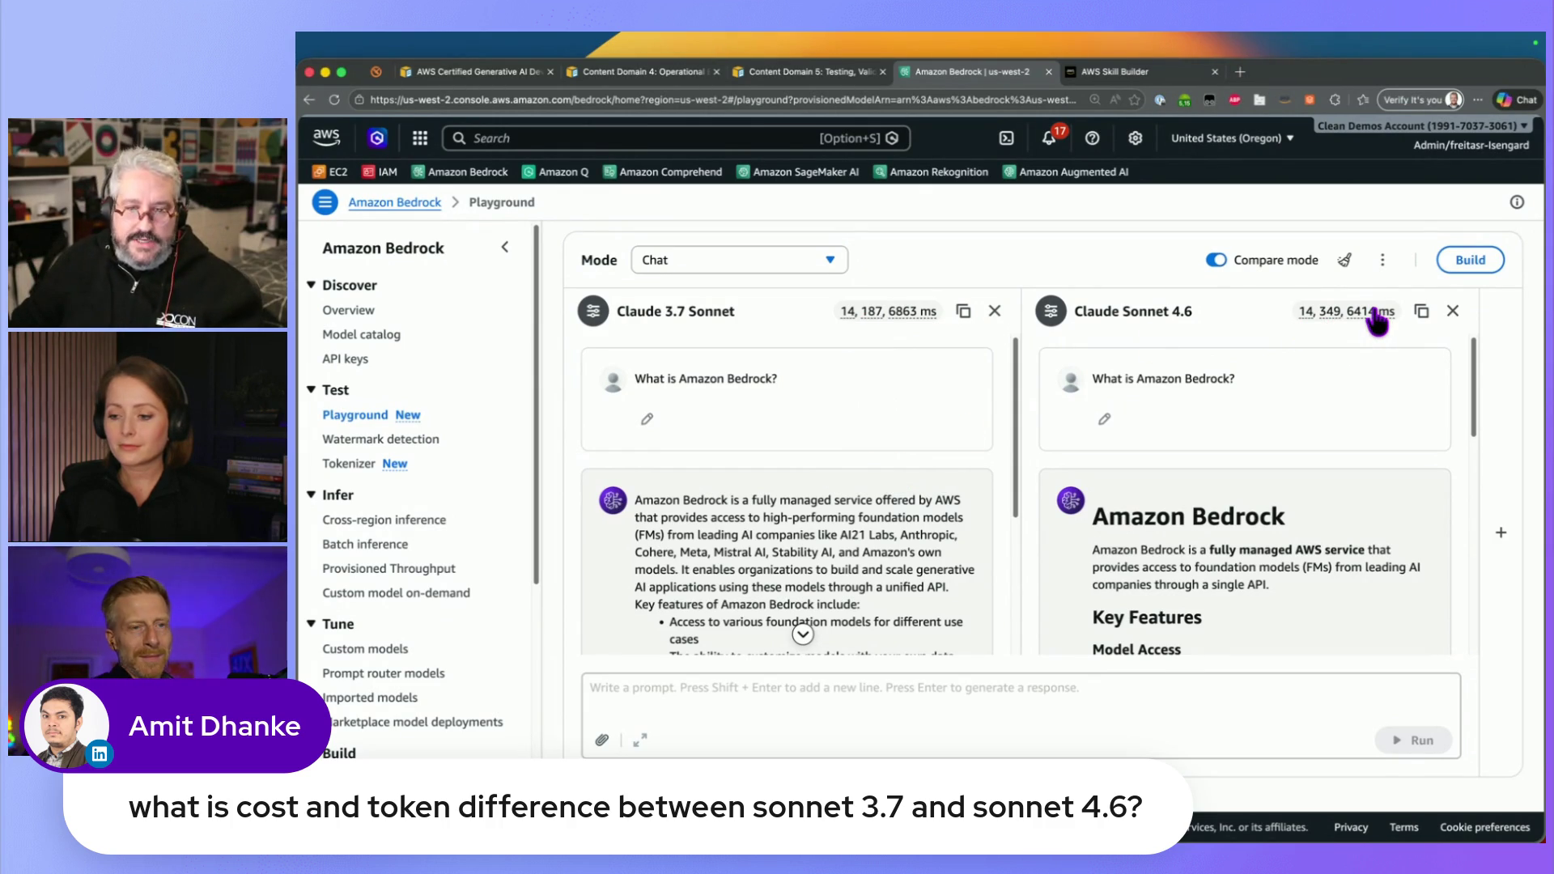
{"action": "mouse_move", "coordinate": [1478, 371]}
{"action": "left_mouse_down"}
{"action": "mouse_move", "coordinate": [1438, 586]}
{"action": "mouse_move", "coordinate": [1434, 312]}
{"action": "left_mouse_up"}
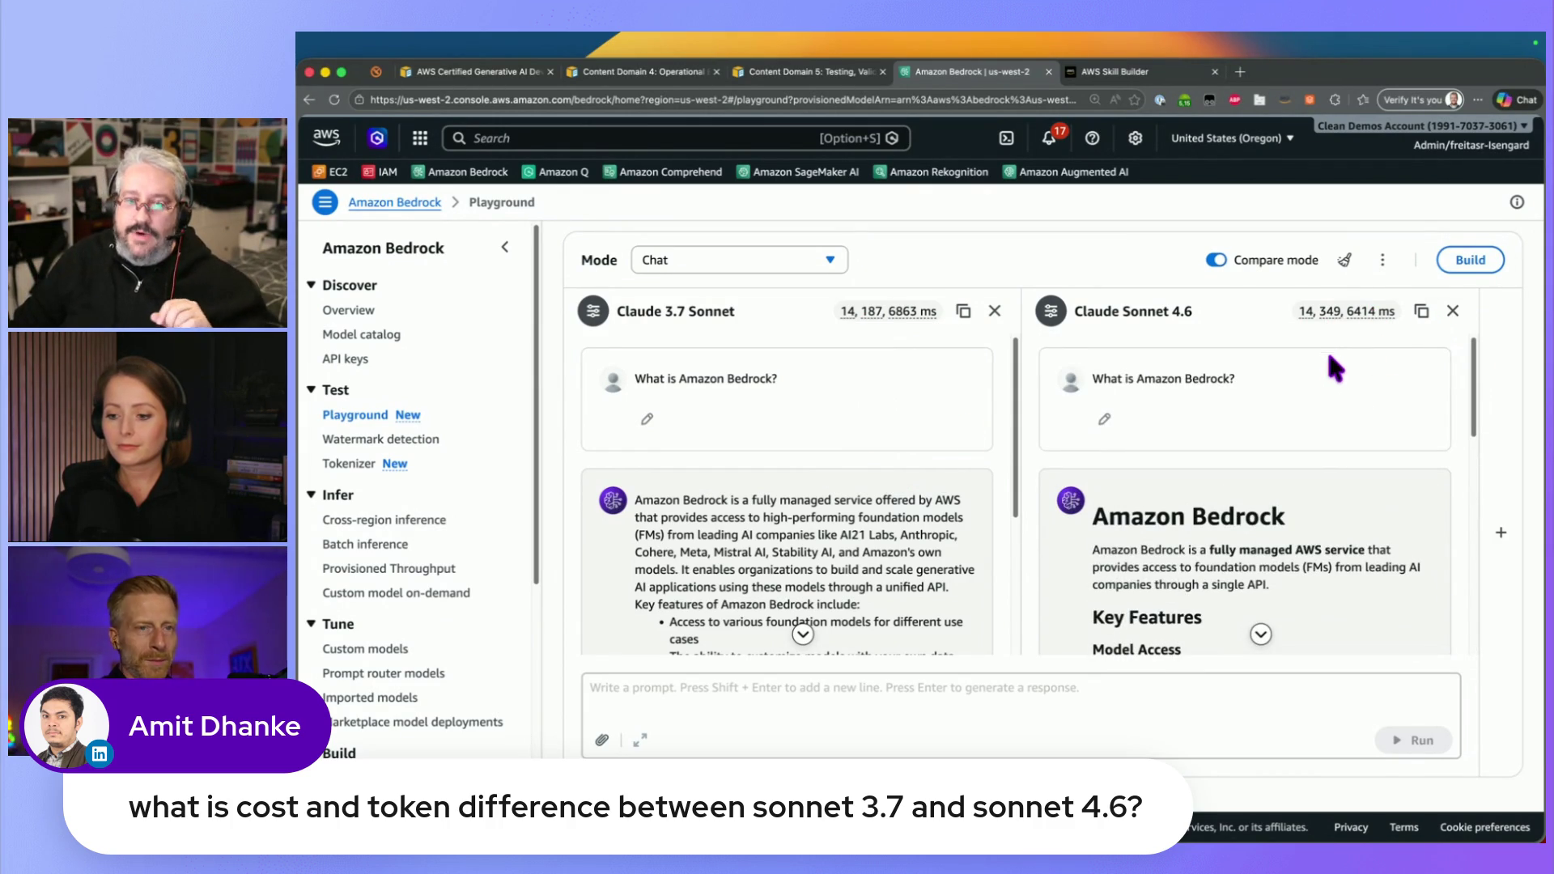
{"action": "left_click_drag", "start_coordinate": [1015, 479], "coordinate": [1018, 566]}
{"action": "mouse_move", "coordinate": [667, 311]}
{"action": "left_mouse_down"}
{"action": "mouse_move", "coordinate": [757, 356]}
{"action": "mouse_move", "coordinate": [801, 546]}
{"action": "left_mouse_up"}
{"action": "scroll", "coordinate": [809, 534], "scroll_direction": "down", "scroll_amount": 2}
{"action": "scroll", "coordinate": [849, 530], "scroll_direction": "up", "scroll_amount": 3}
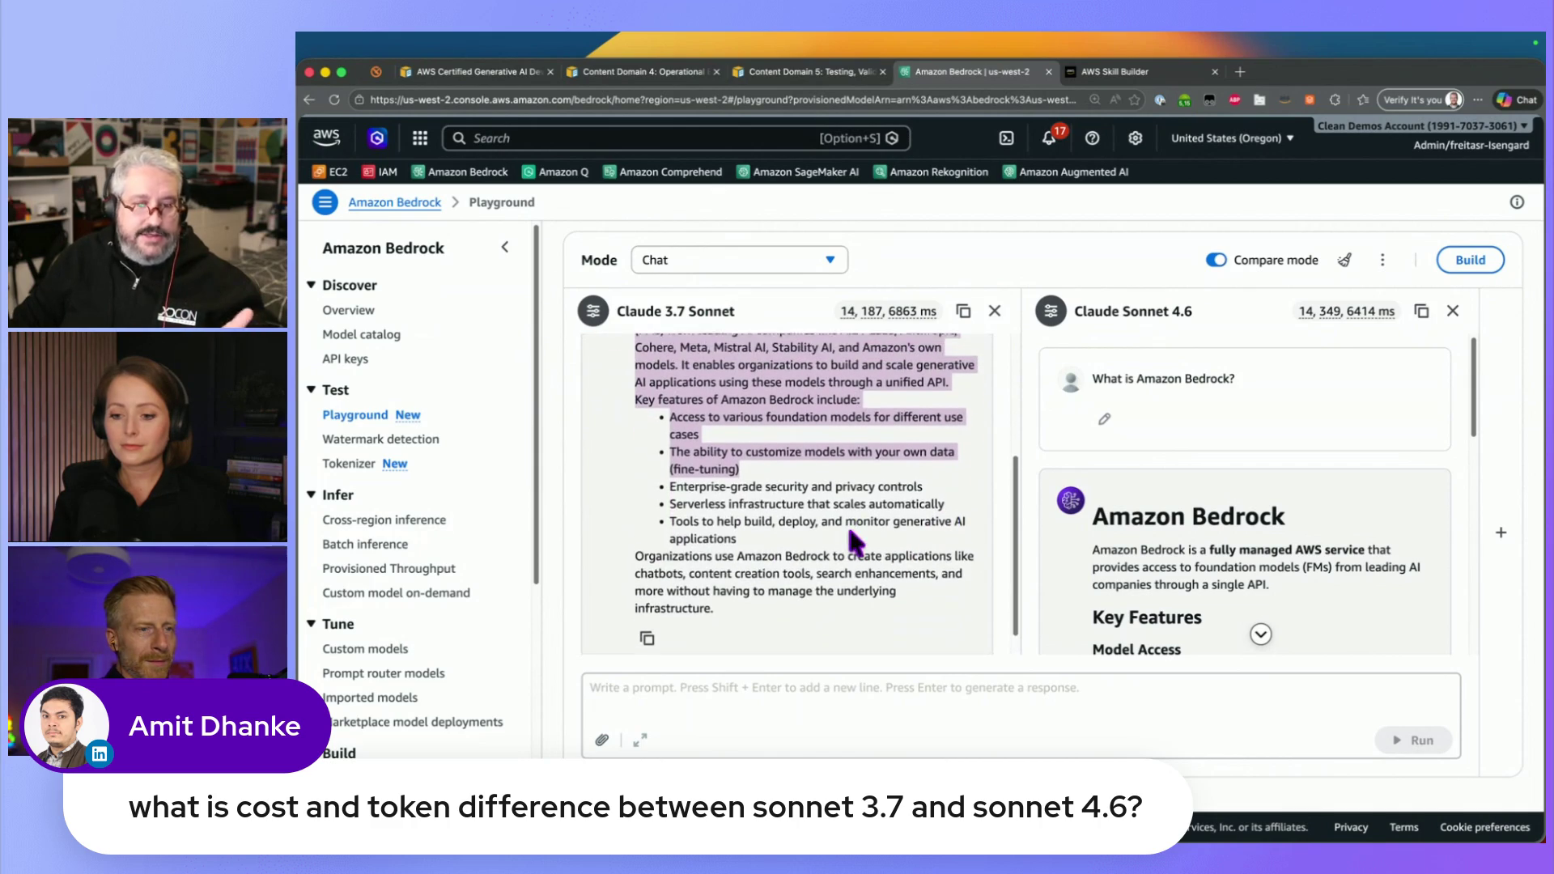
{"action": "scroll", "coordinate": [846, 494], "scroll_direction": "down", "scroll_amount": 1}
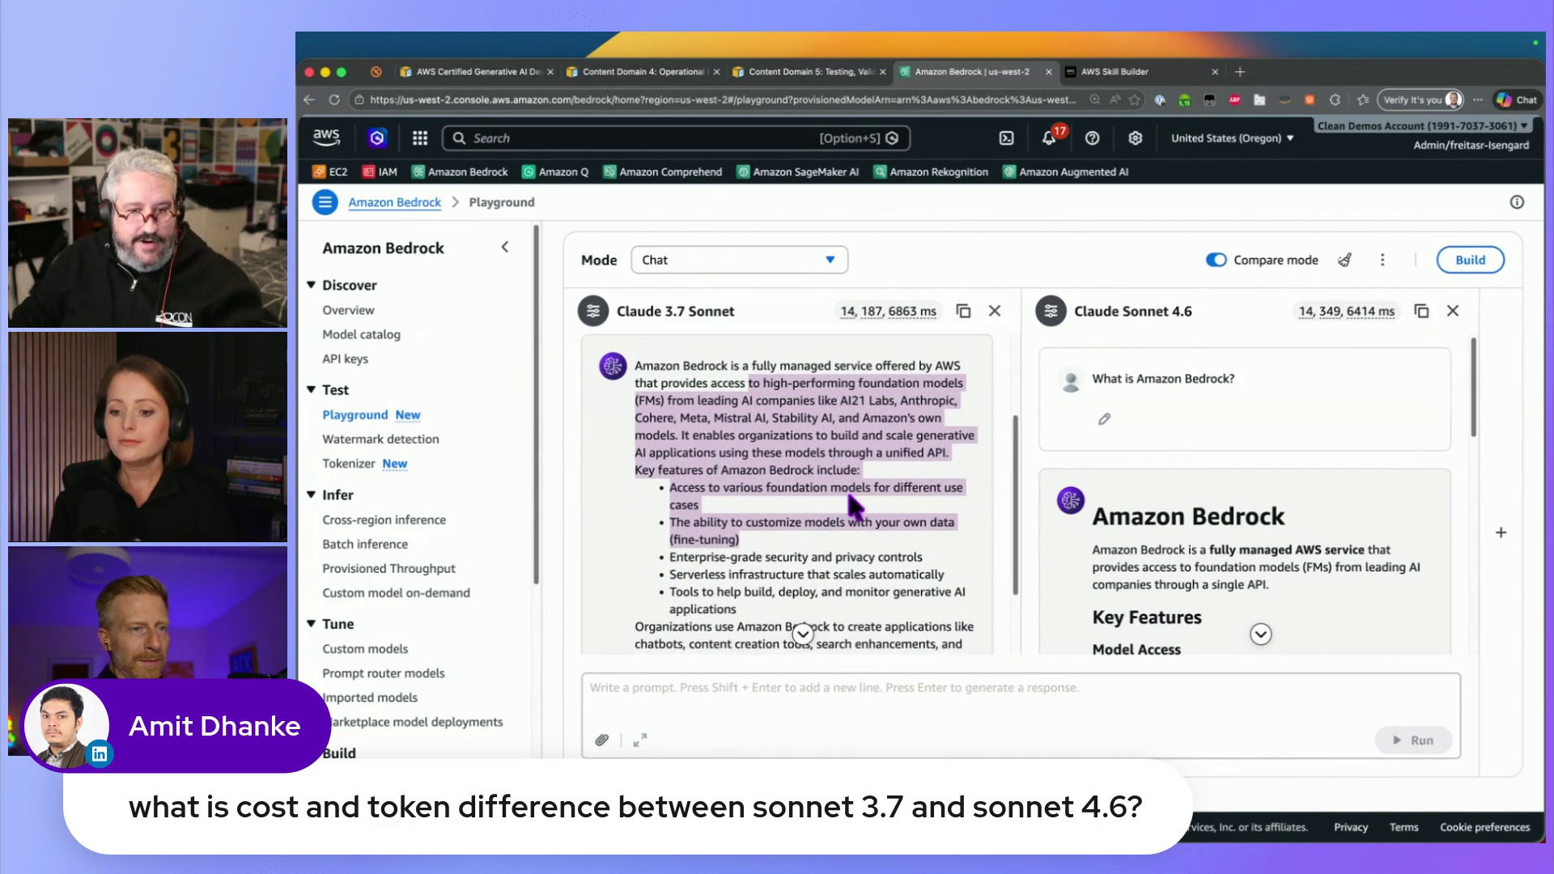
{"action": "left_click", "coordinate": [860, 440]}
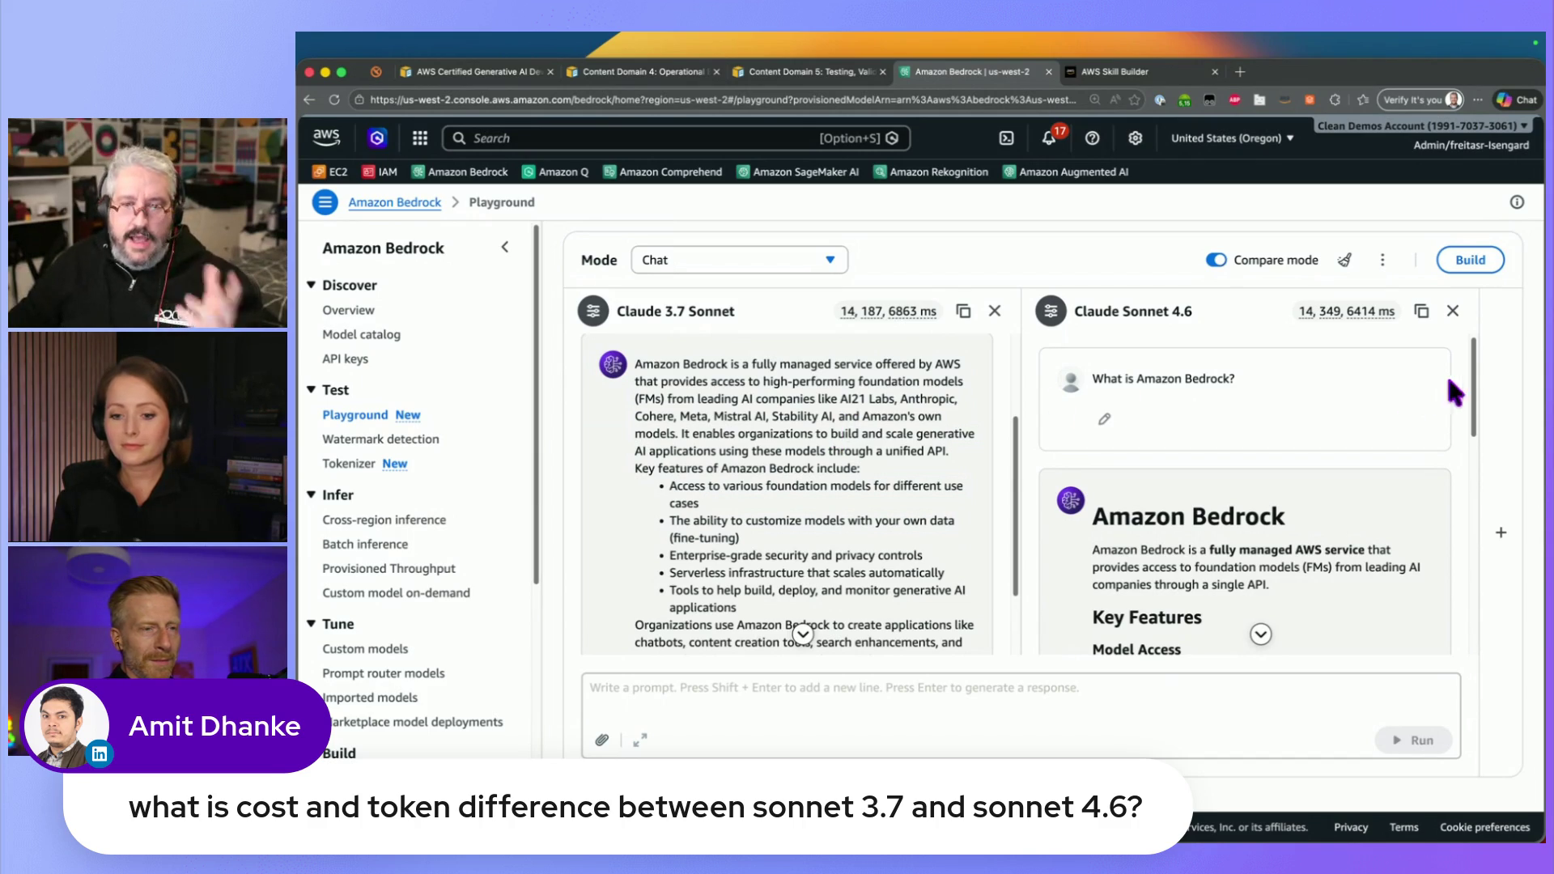
{"action": "left_click_drag", "start_coordinate": [1469, 366], "coordinate": [1445, 609]}
{"action": "left_click_drag", "start_coordinate": [1194, 485], "coordinate": [1200, 563]}
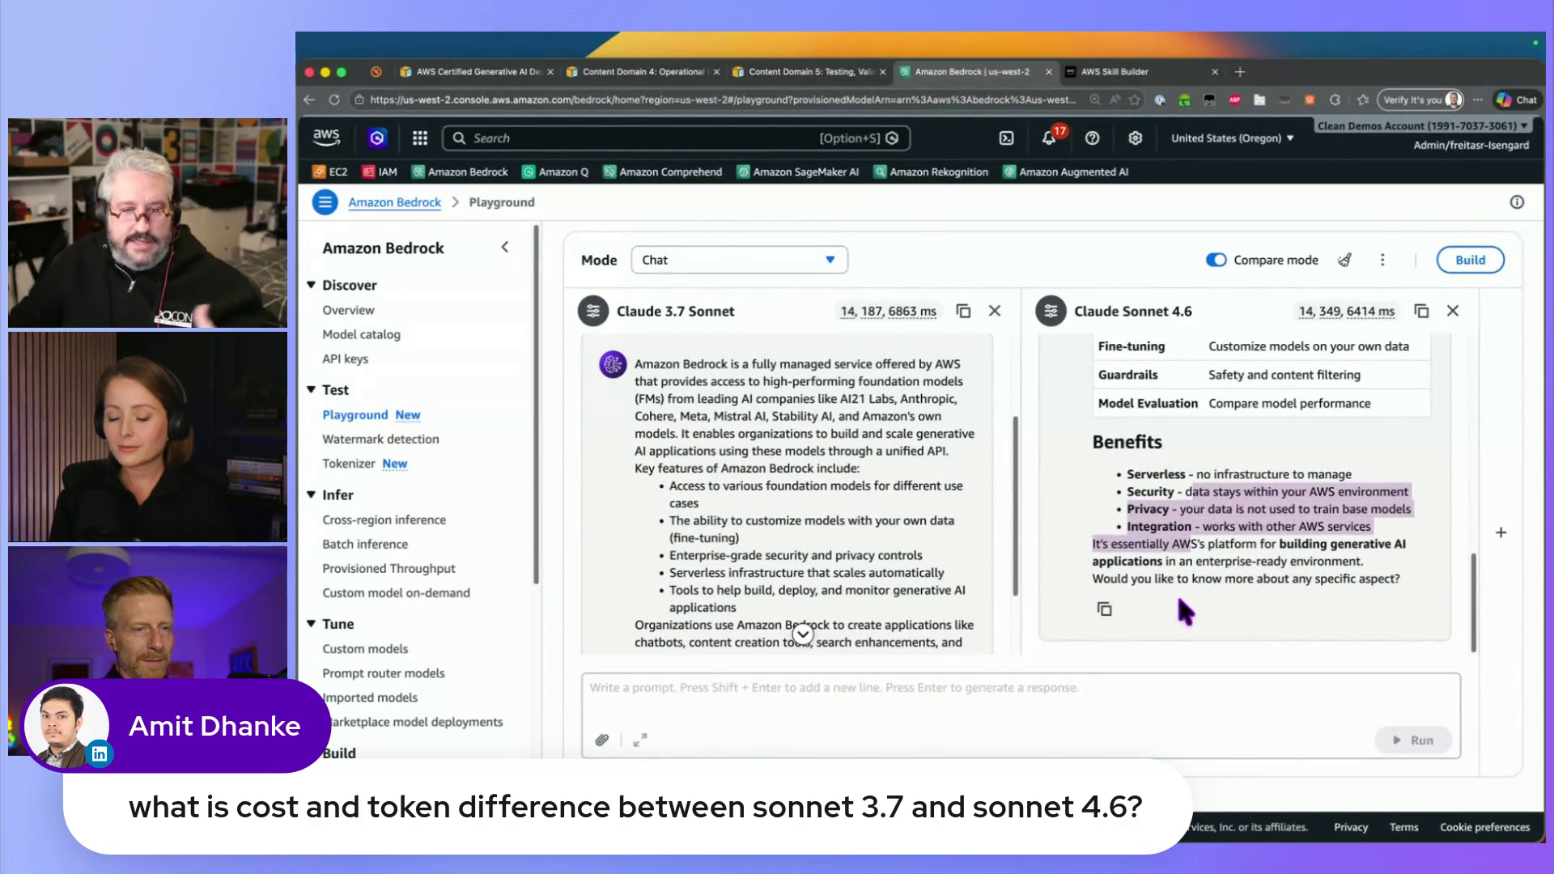
{"action": "left_click", "coordinate": [1229, 578]}
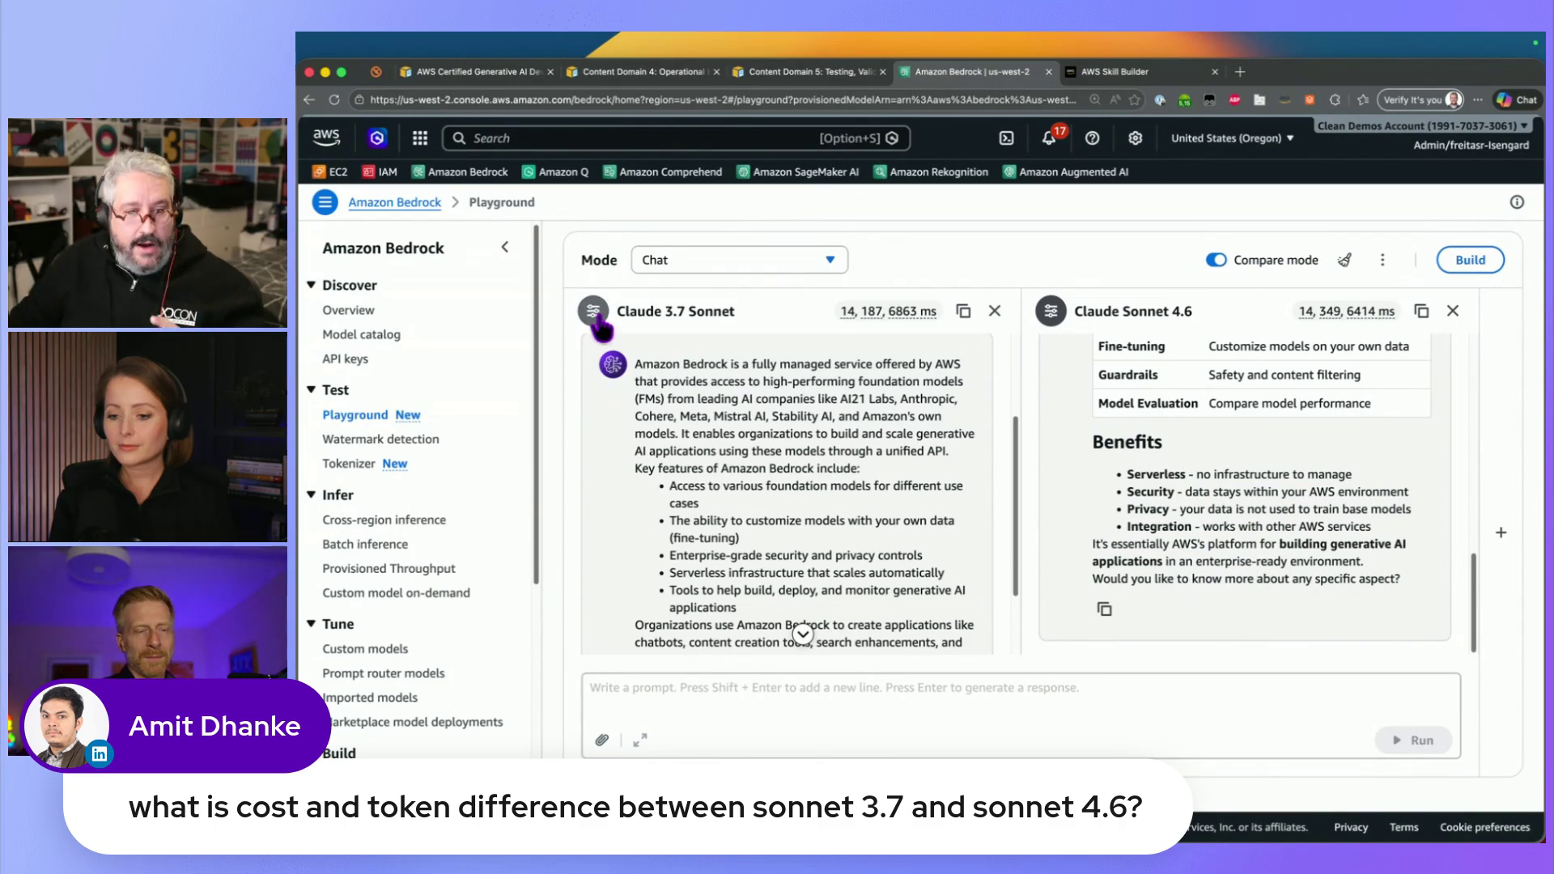
Cut Claude 3.7 Sonnet's output limit from 5000 to 600, with Sonnet 4.6 at 9500, and rerun the prompt
{"action": "left_click", "coordinate": [593, 311]}
{"action": "left_click", "coordinate": [1051, 311]}
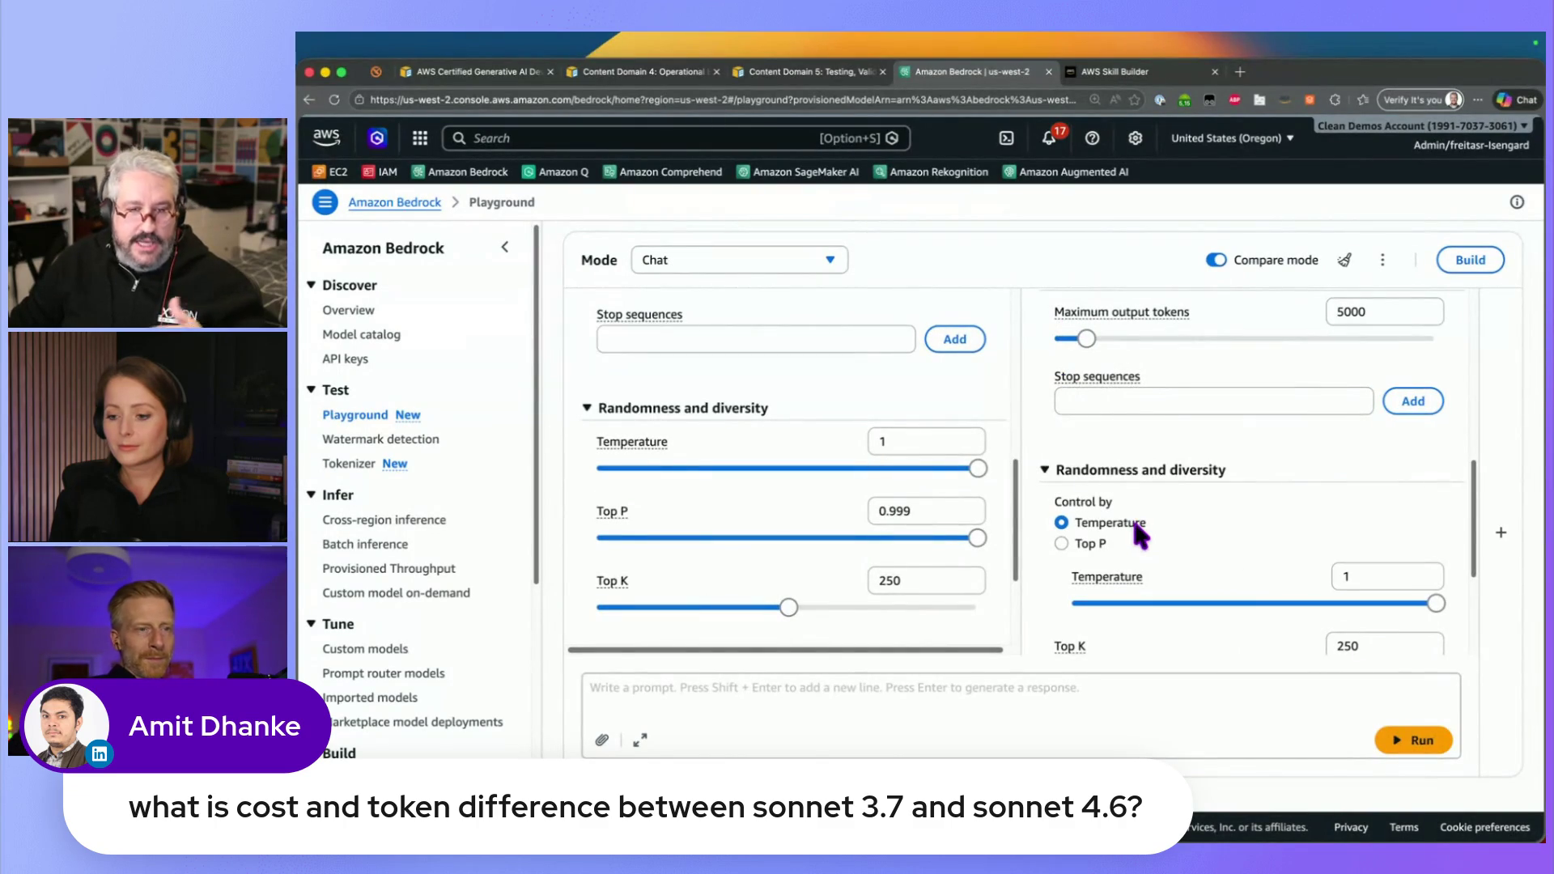
{"action": "left_click_drag", "start_coordinate": [1015, 497], "coordinate": [1024, 533]}
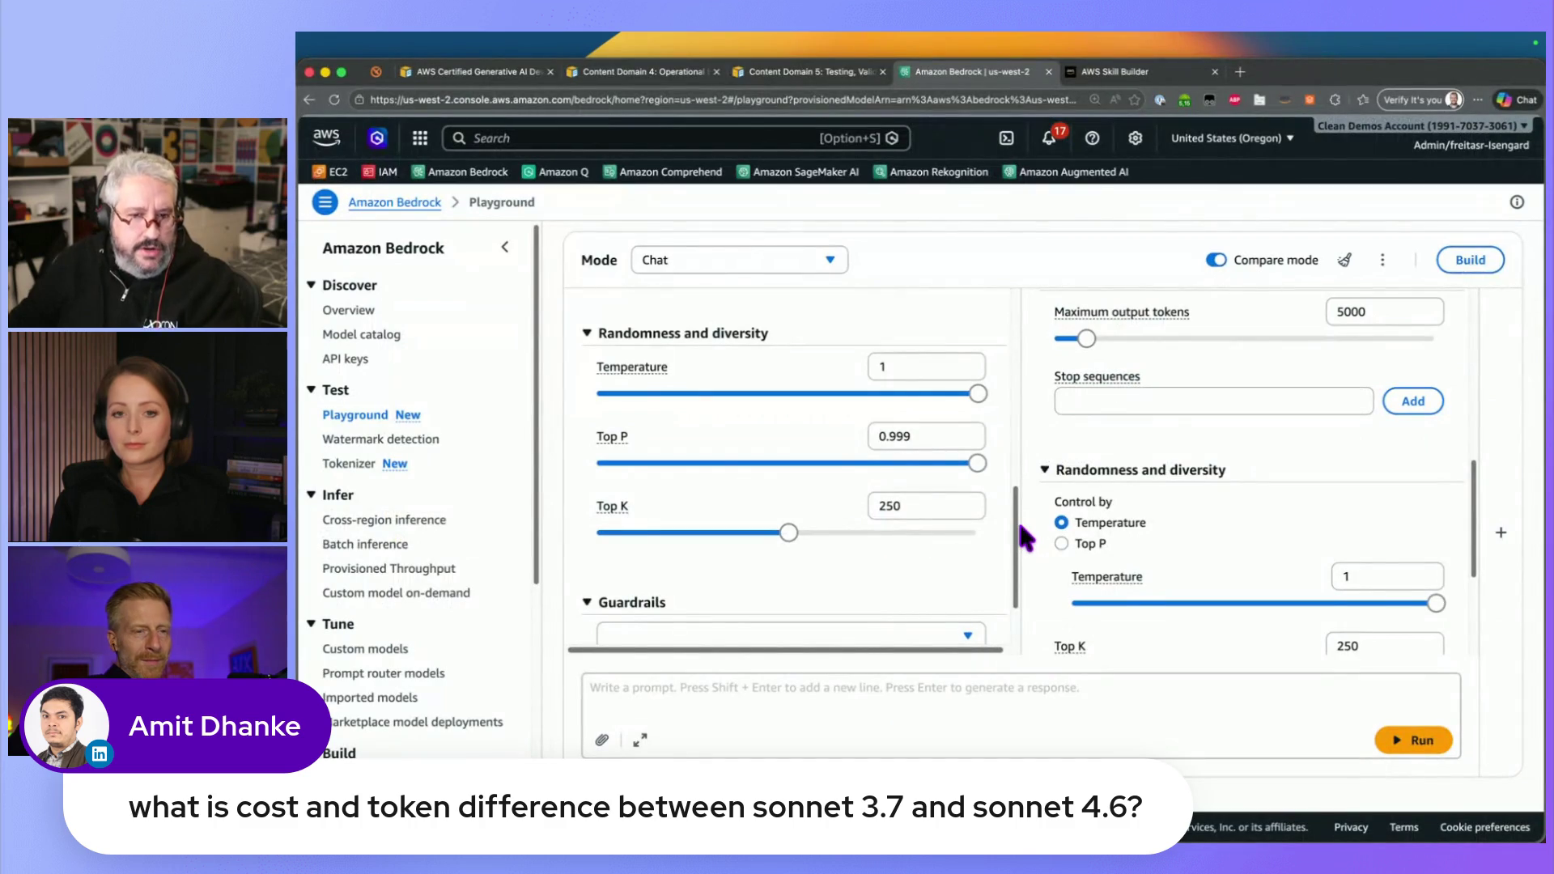
{"action": "left_click_drag", "start_coordinate": [1016, 528], "coordinate": [1008, 420]}
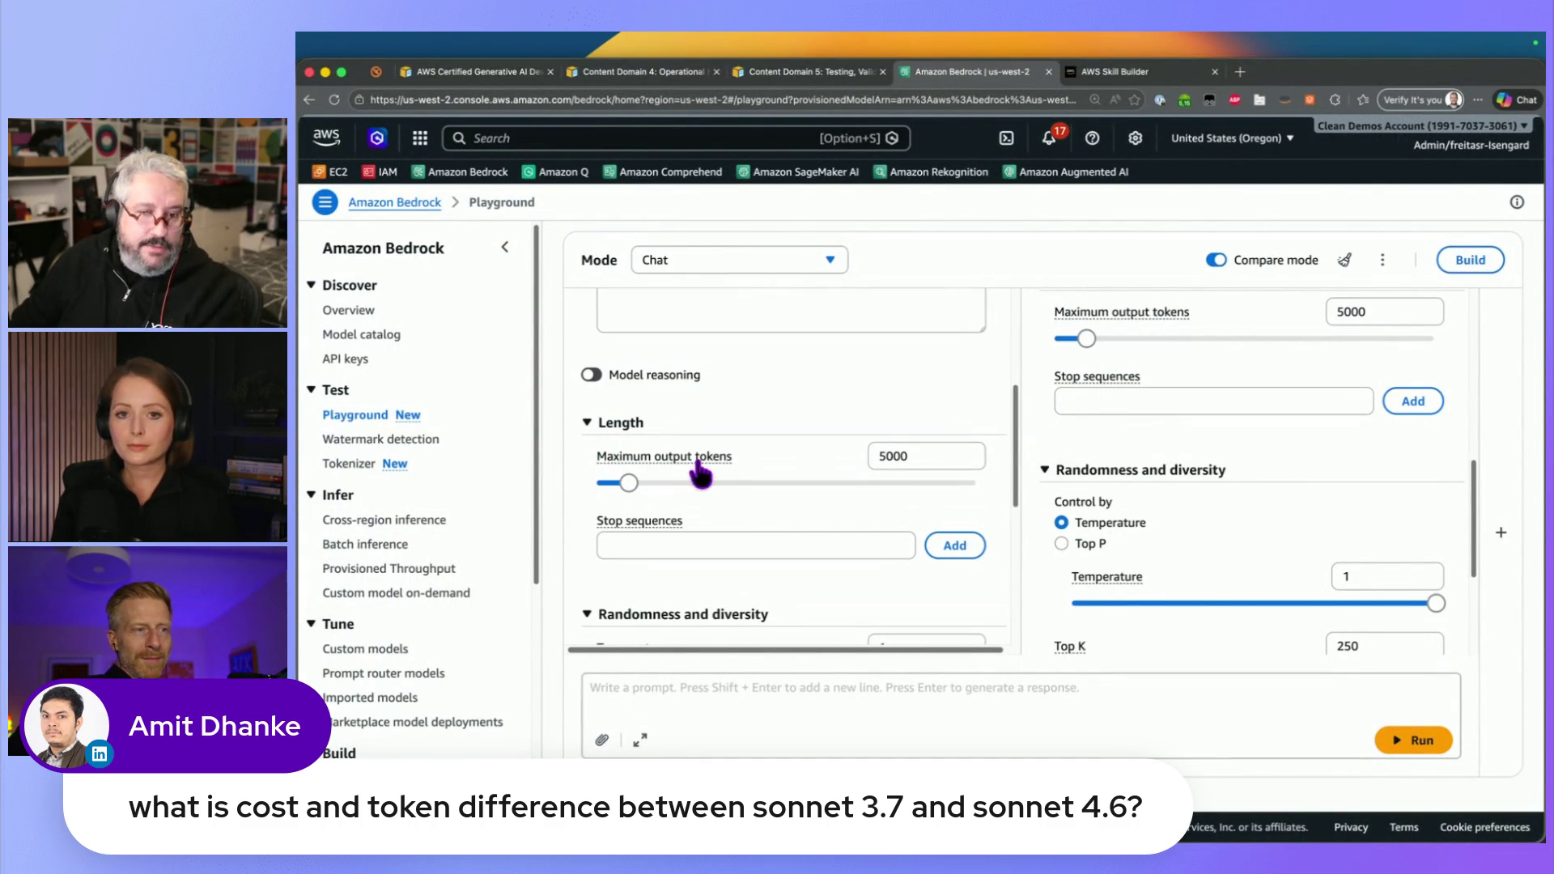
{"action": "left_click", "coordinate": [929, 455]}
{"action": "double_click", "coordinate": [929, 455]}
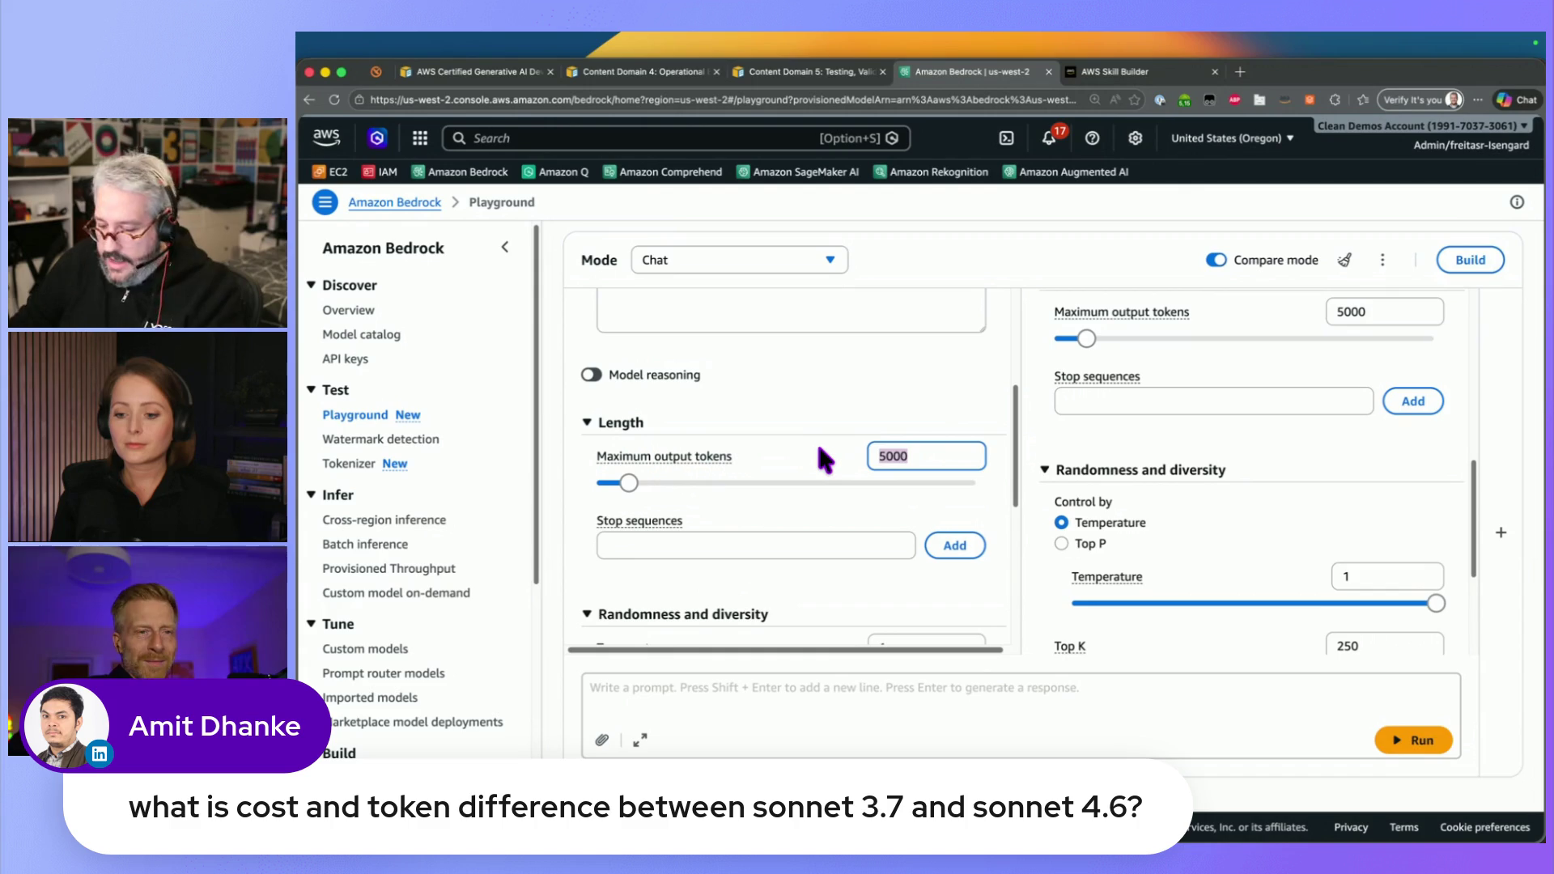
{"action": "type", "text": "600"}
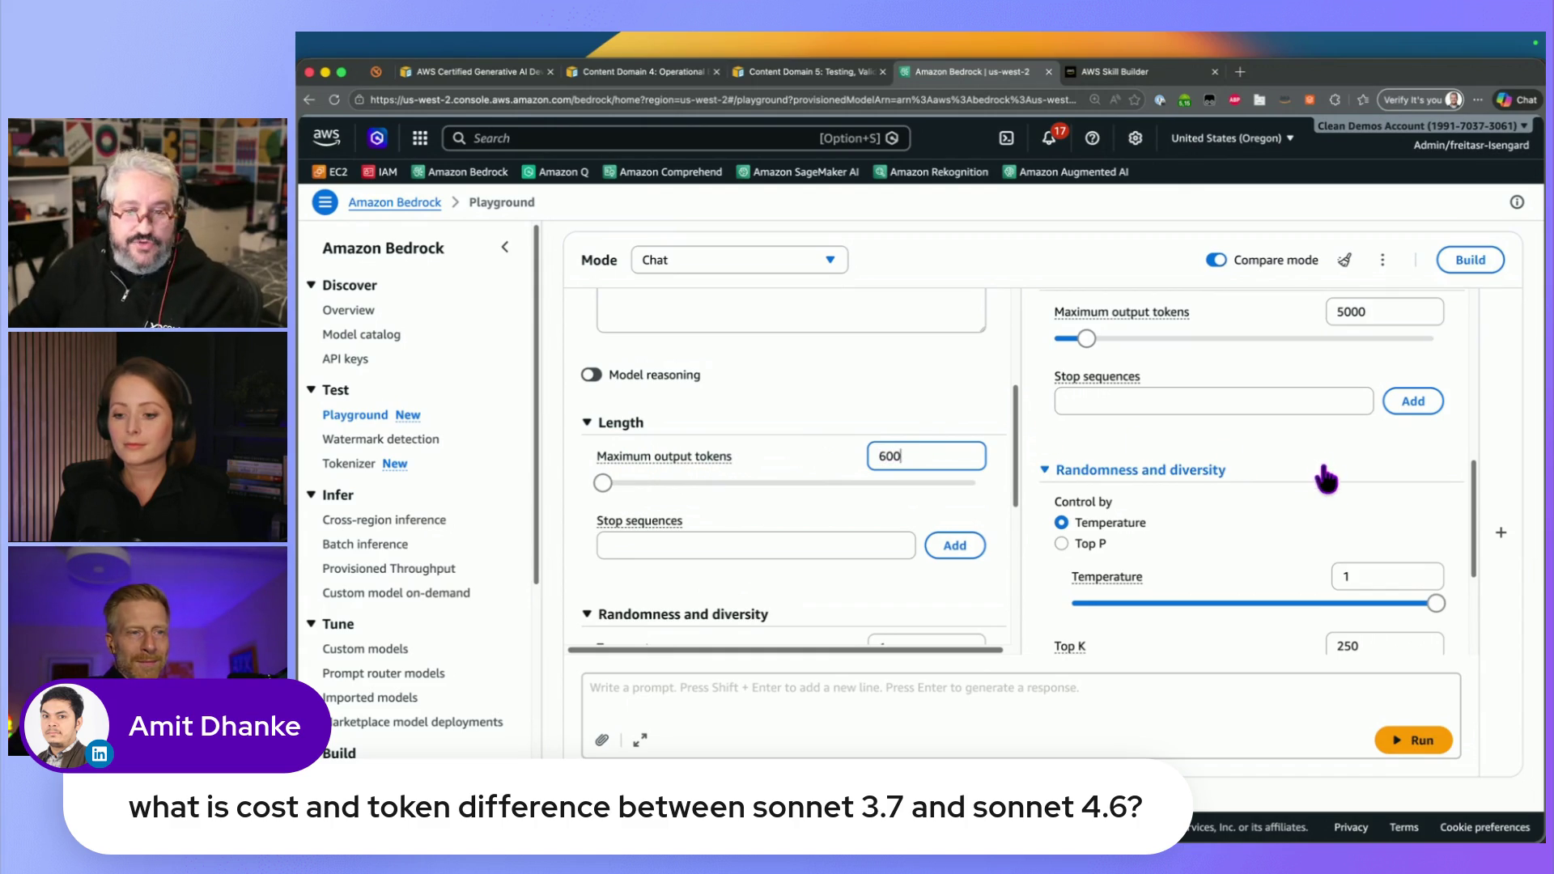
{"action": "left_click_drag", "start_coordinate": [1475, 522], "coordinate": [1483, 470]}
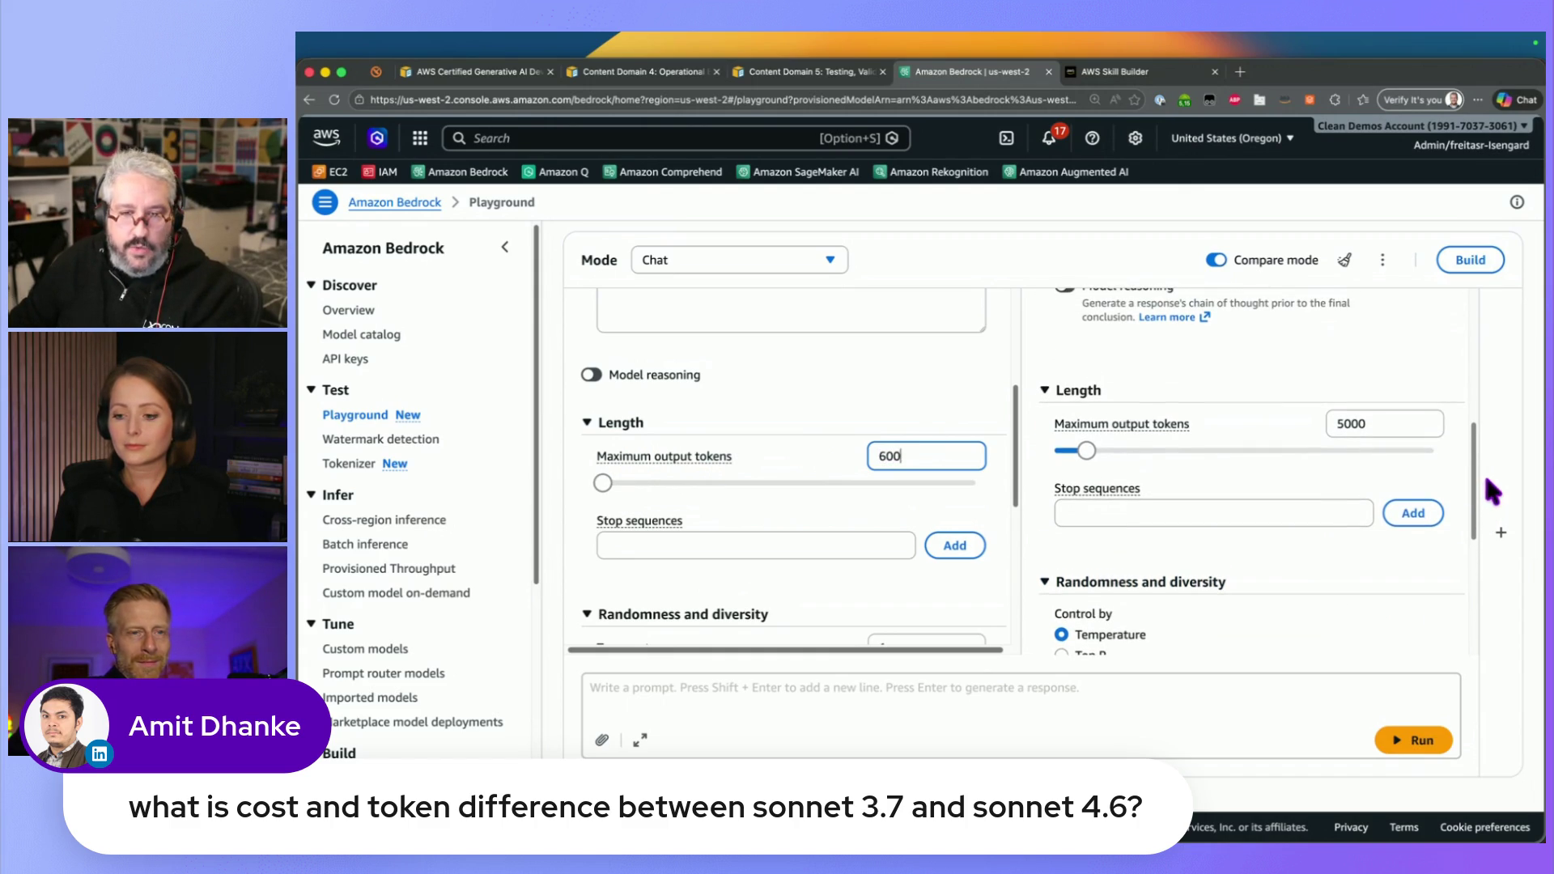
{"action": "left_click_drag", "start_coordinate": [1086, 450], "coordinate": [1113, 452]}
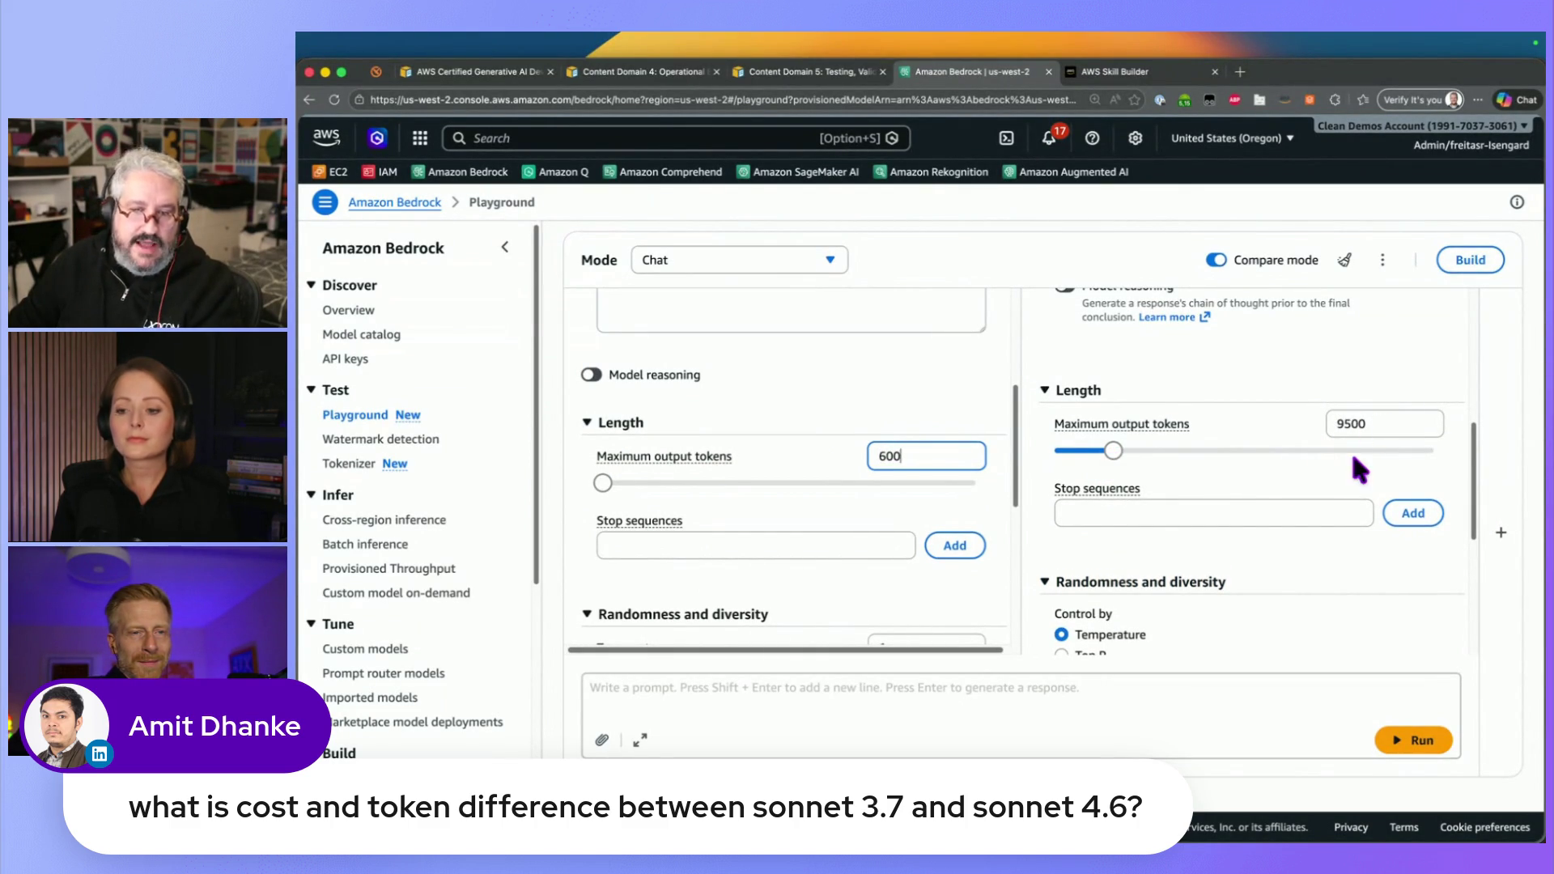
{"action": "left_click", "coordinate": [1386, 728]}
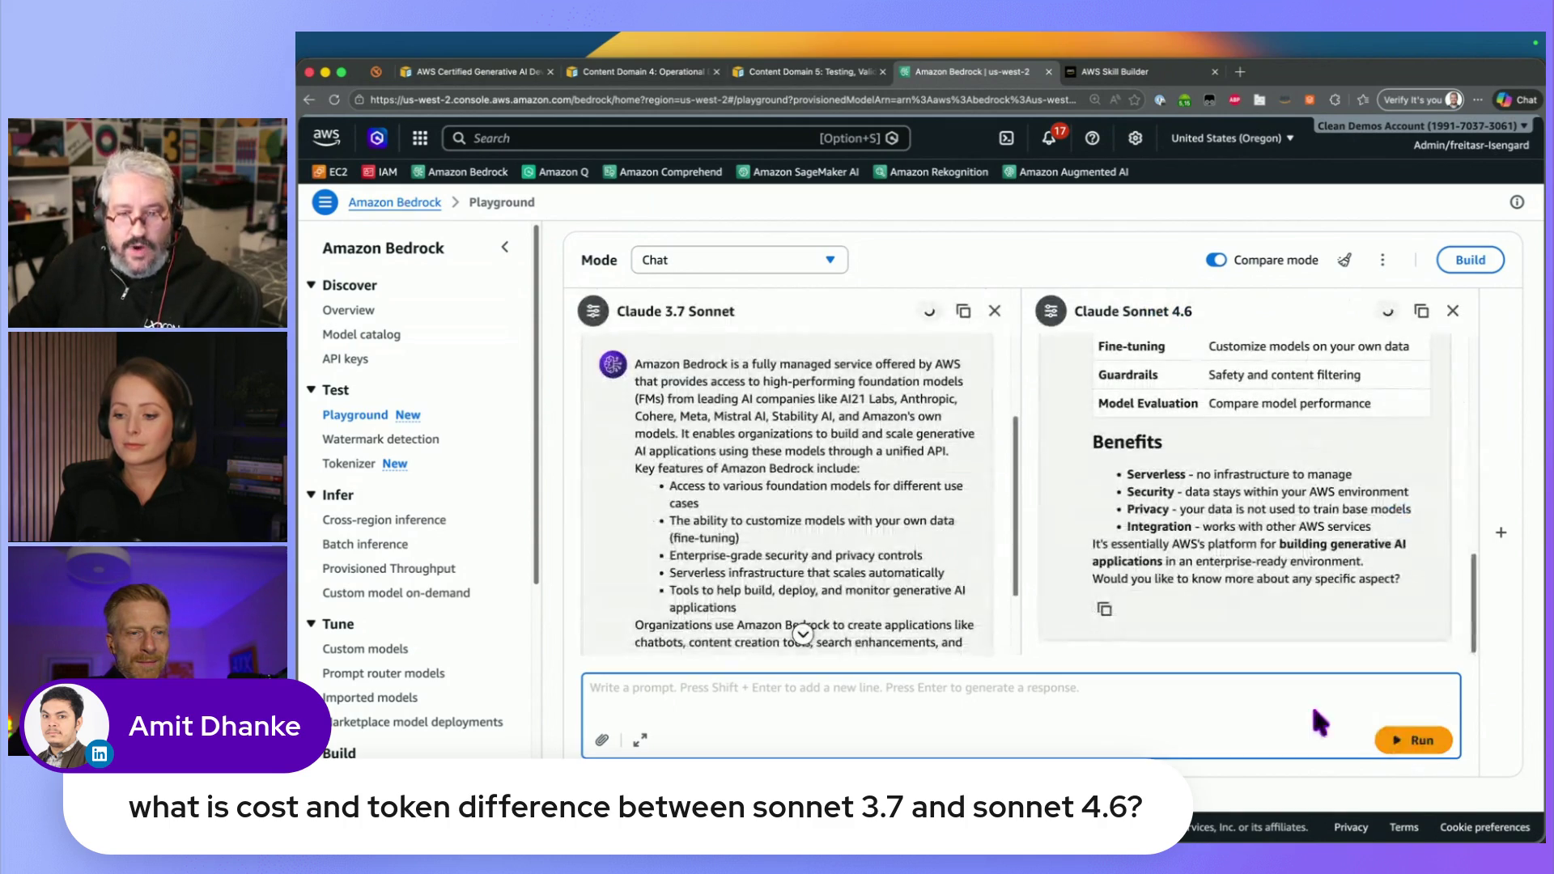
Send the prompt 'Why is the sky blue' to both compared models
{"action": "scroll", "coordinate": [773, 469], "scroll_direction": "down", "scroll_amount": 2}
{"action": "scroll", "coordinate": [779, 546], "scroll_direction": "up", "scroll_amount": 3}
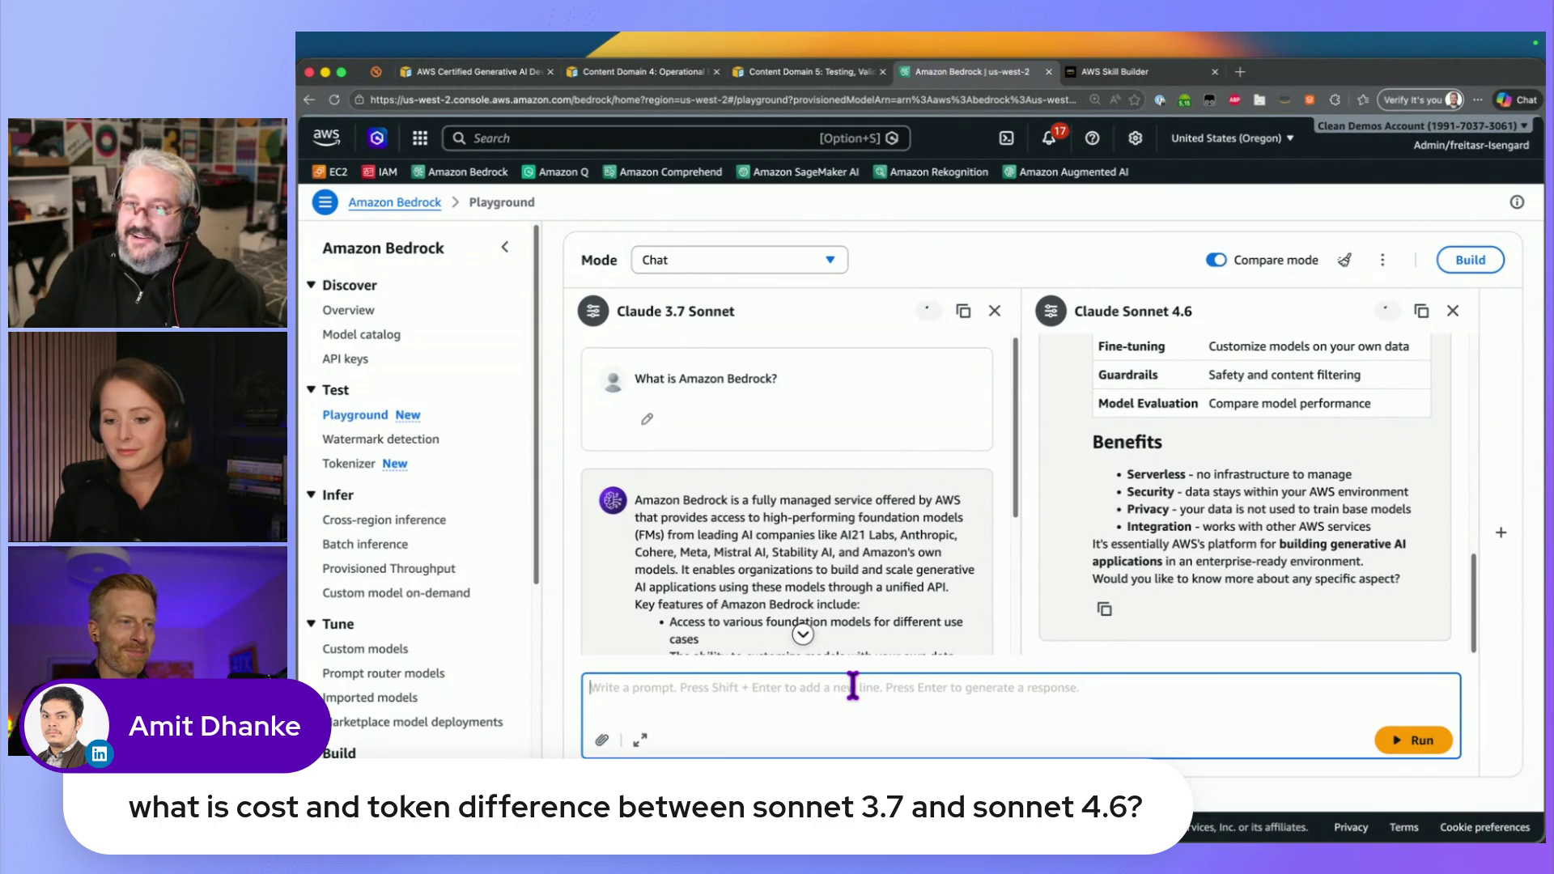
{"action": "type", "text": "W"}
{"action": "type", "text": "hy iis the sky blue"}
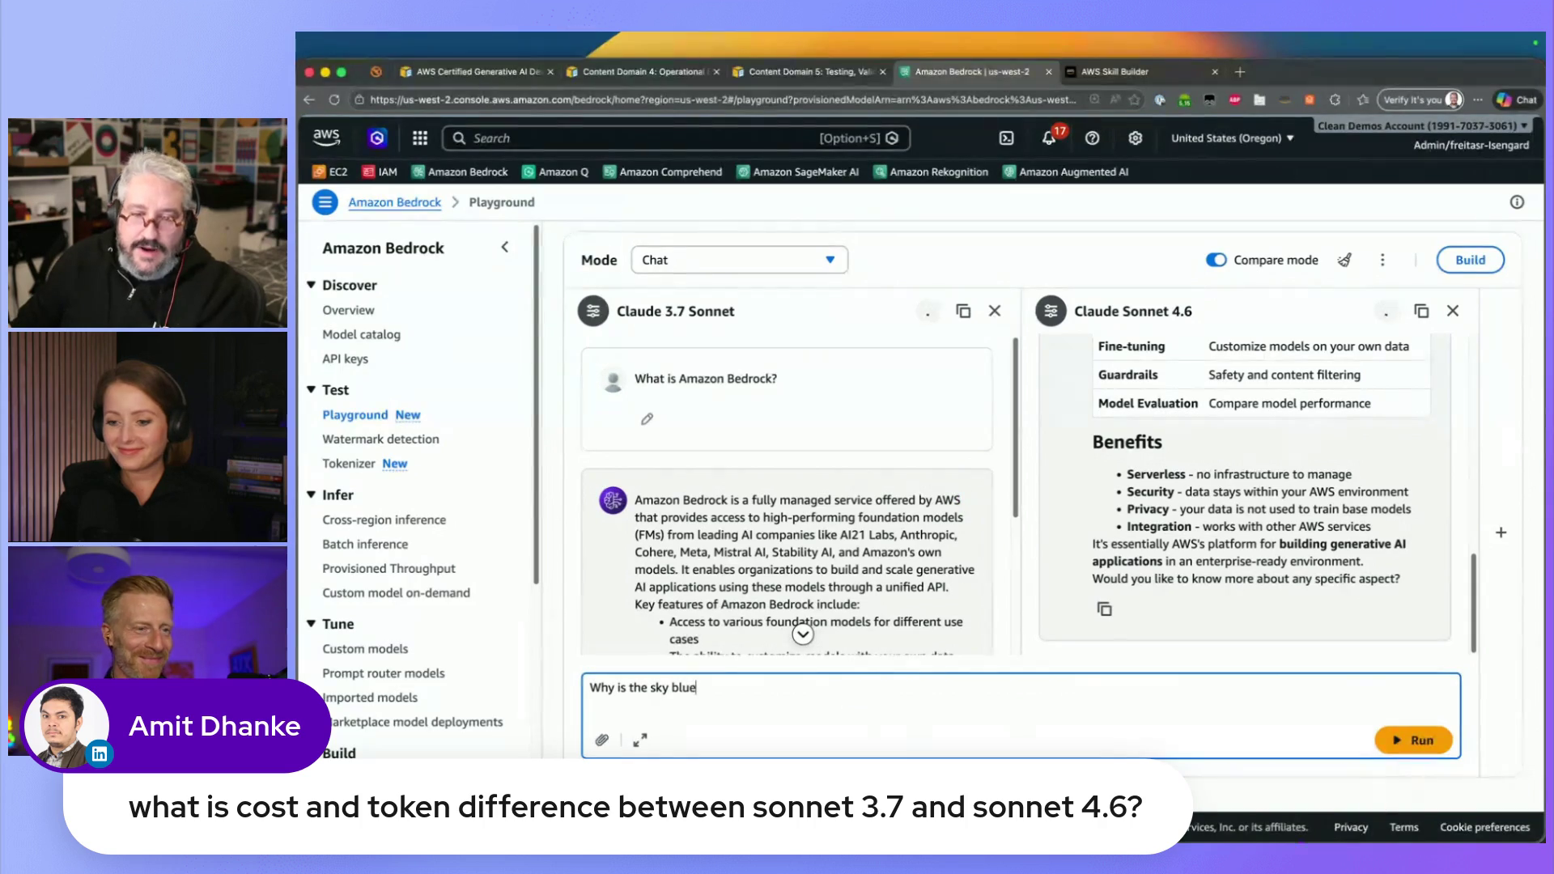
{"action": "left_click", "coordinate": [1413, 738]}
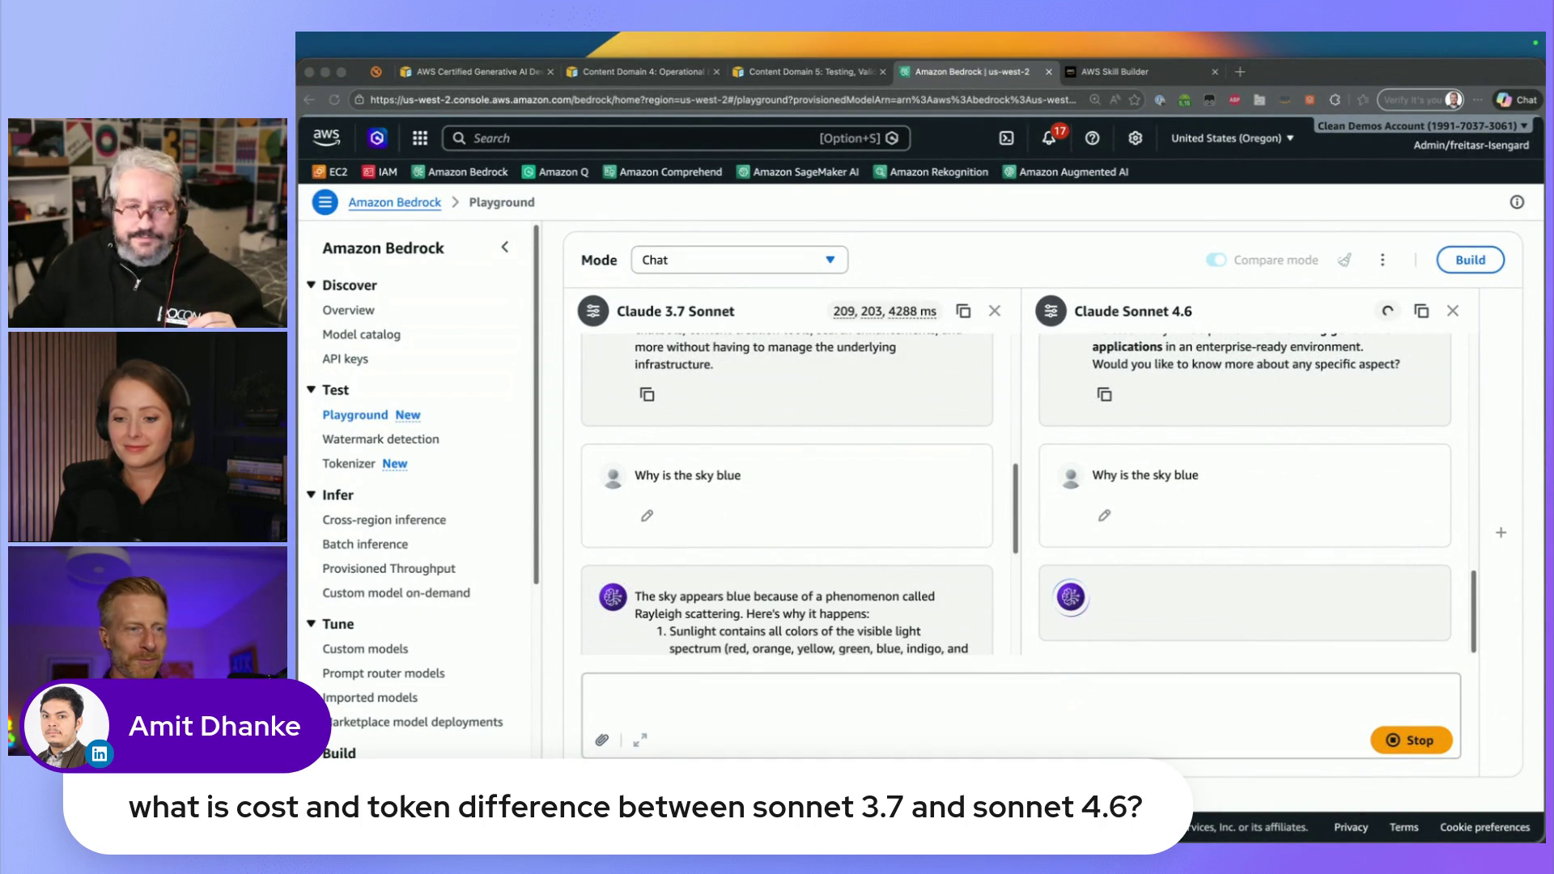
{"action": "scroll", "coordinate": [930, 552], "scroll_direction": "down", "scroll_amount": 5}
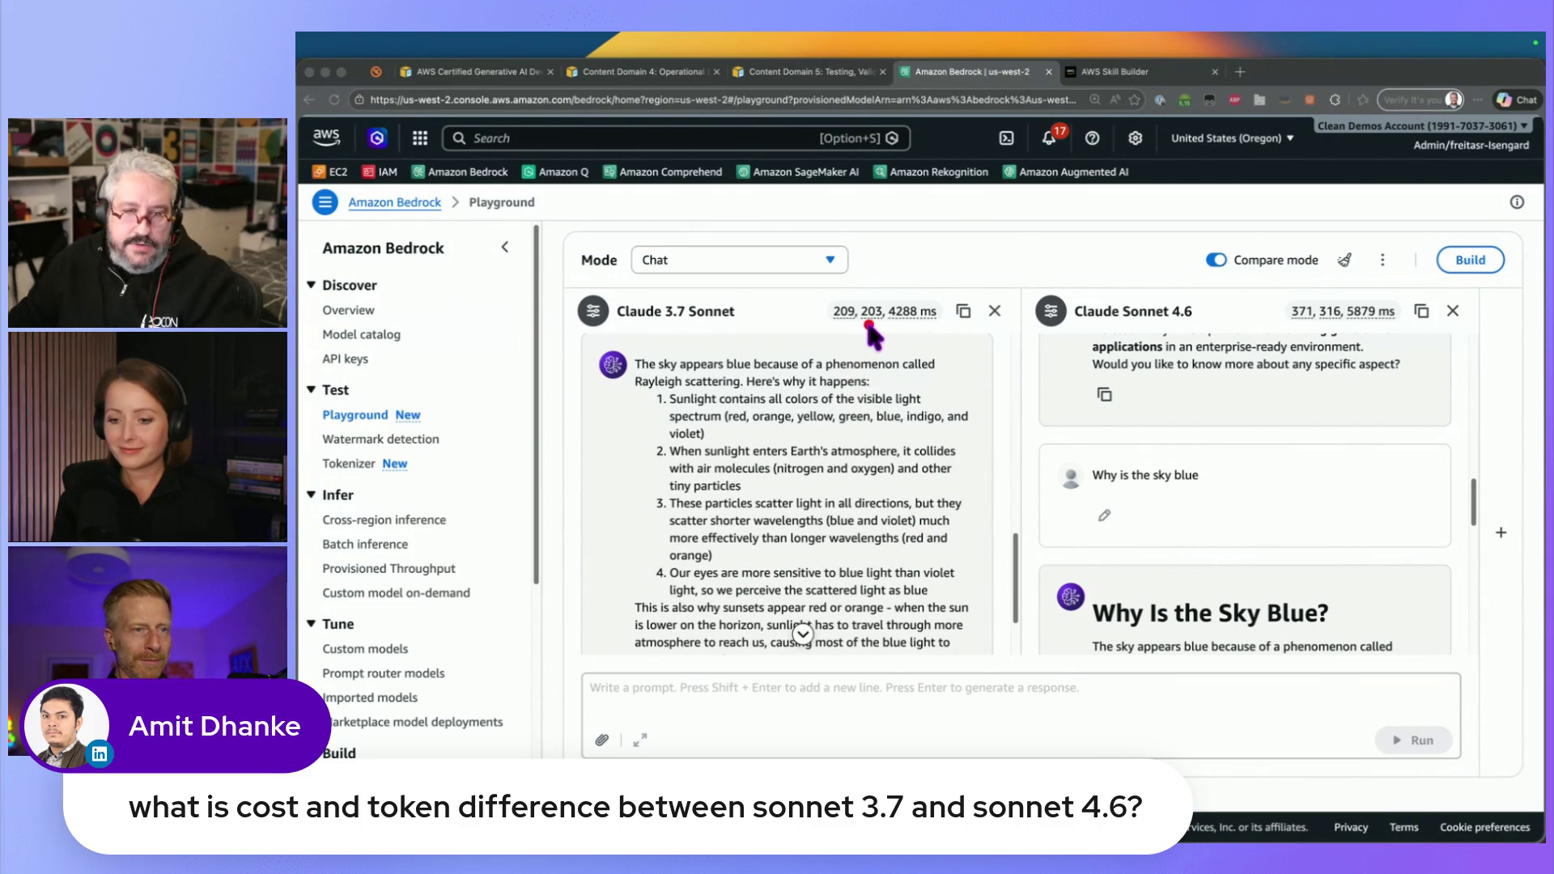
{"action": "left_click_drag", "start_coordinate": [1324, 360], "coordinate": [1323, 324]}
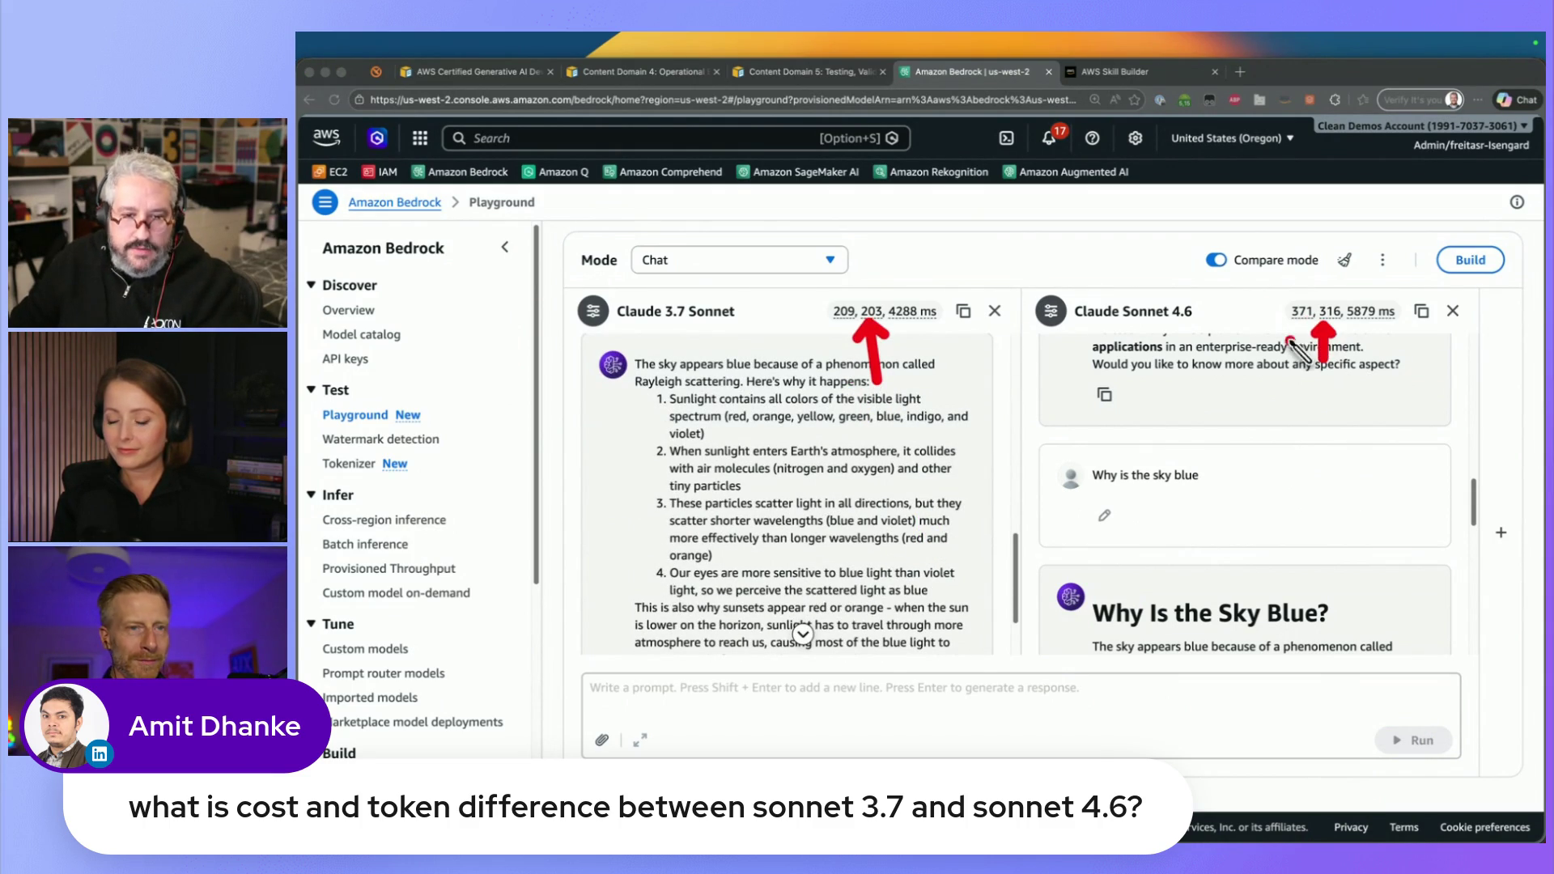
{"action": "left_click_drag", "start_coordinate": [910, 380], "coordinate": [911, 327]}
{"action": "left_click_drag", "start_coordinate": [1369, 377], "coordinate": [1370, 330]}
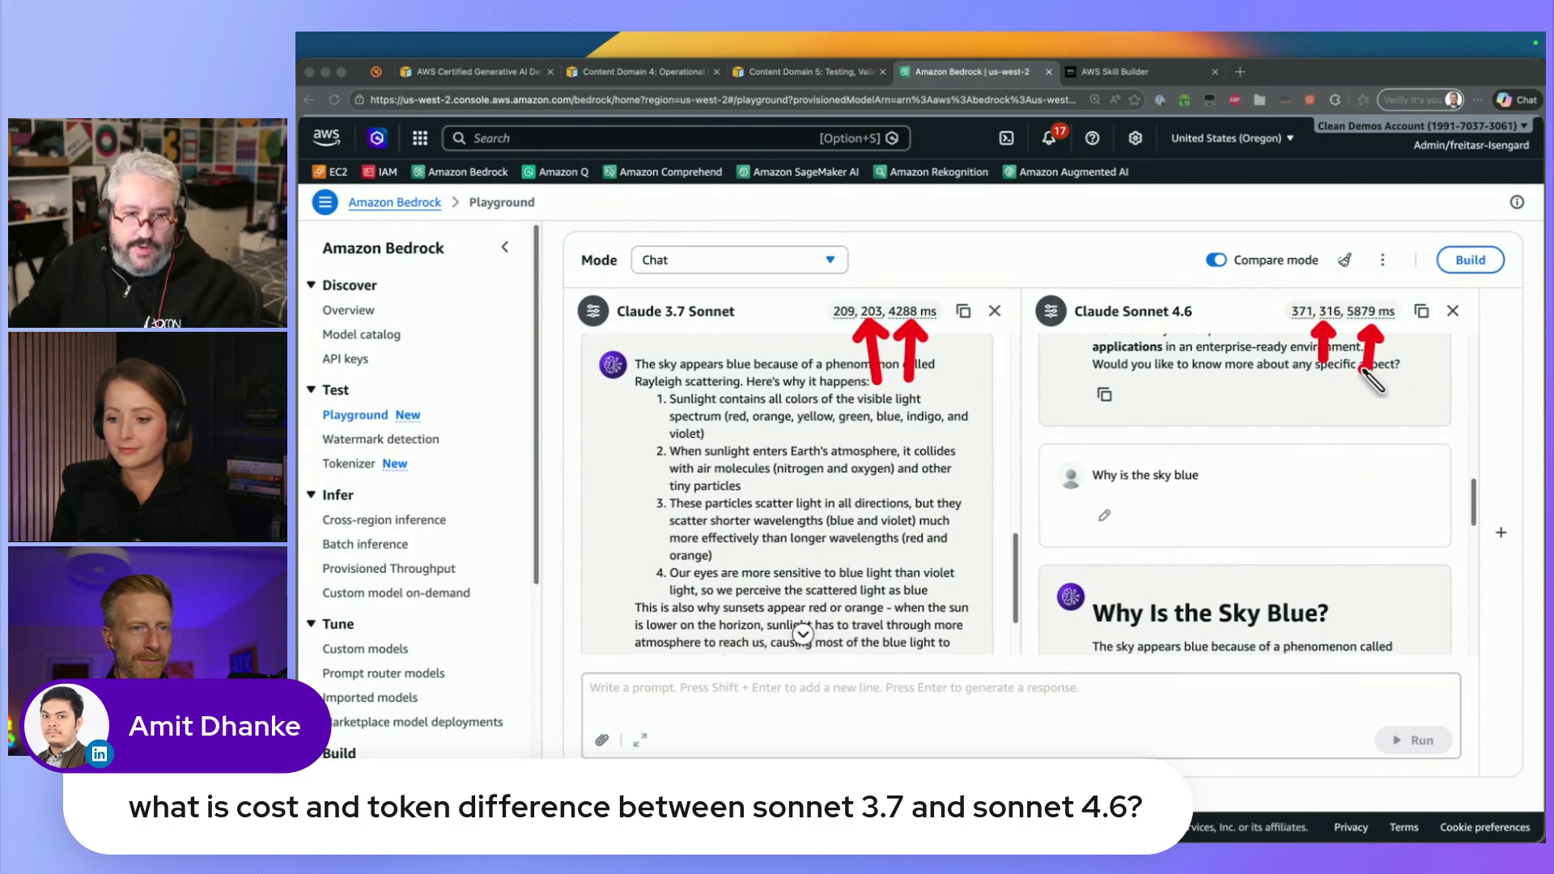
{"action": "left_click_drag", "start_coordinate": [843, 380], "coordinate": [844, 328]}
{"action": "left_click_drag", "start_coordinate": [1300, 371], "coordinate": [1301, 328]}
{"action": "key", "text": "Escape"}
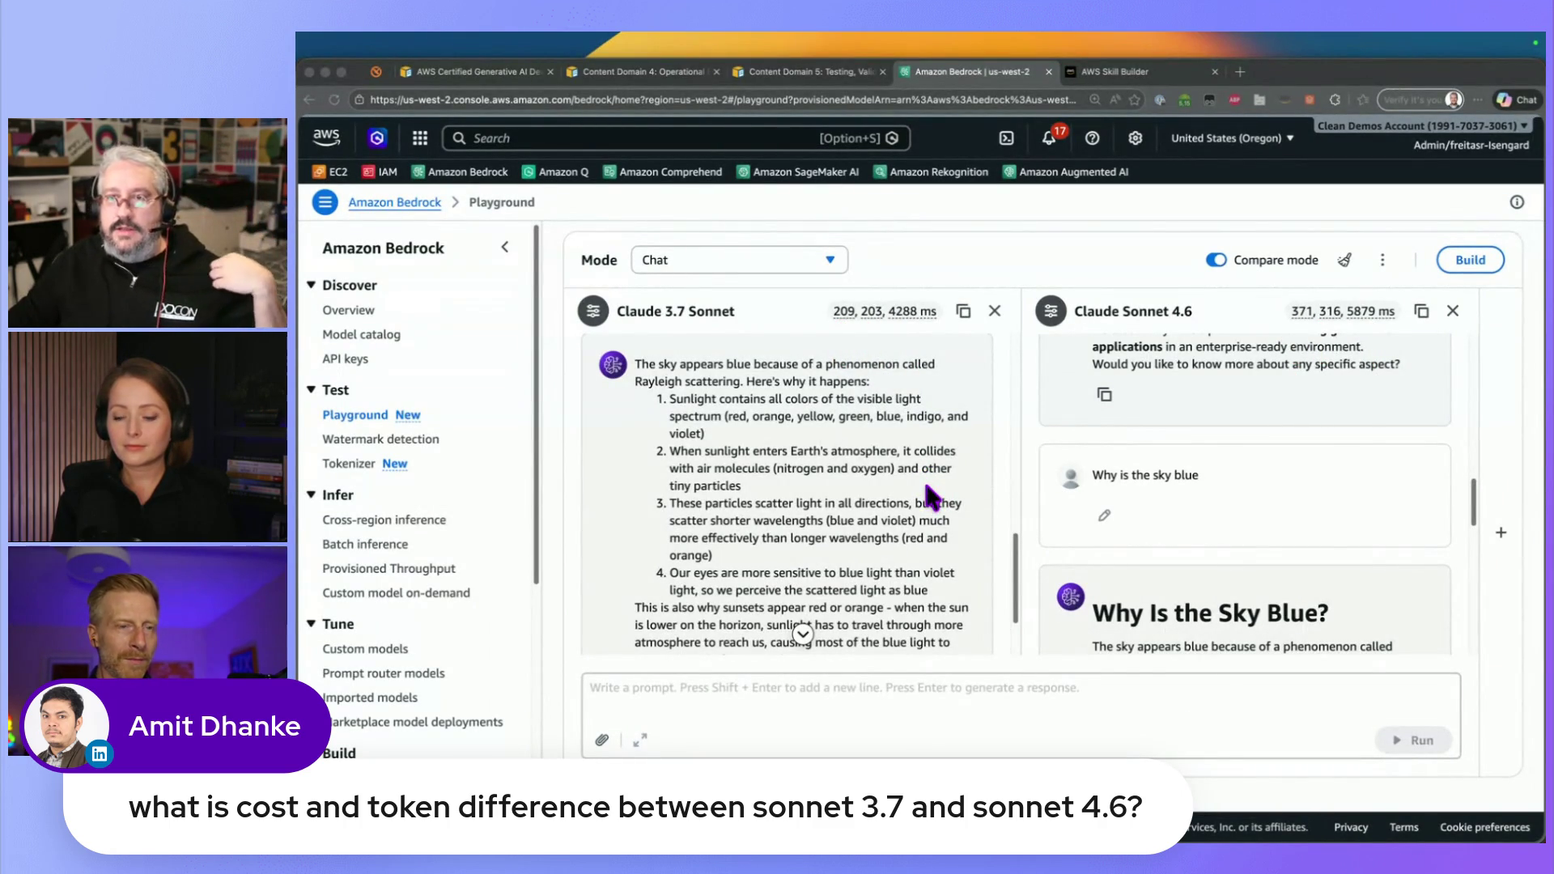
{"action": "left_click", "coordinate": [1017, 581]}
{"action": "scroll", "coordinate": [929, 582], "scroll_direction": "down", "scroll_amount": 3}
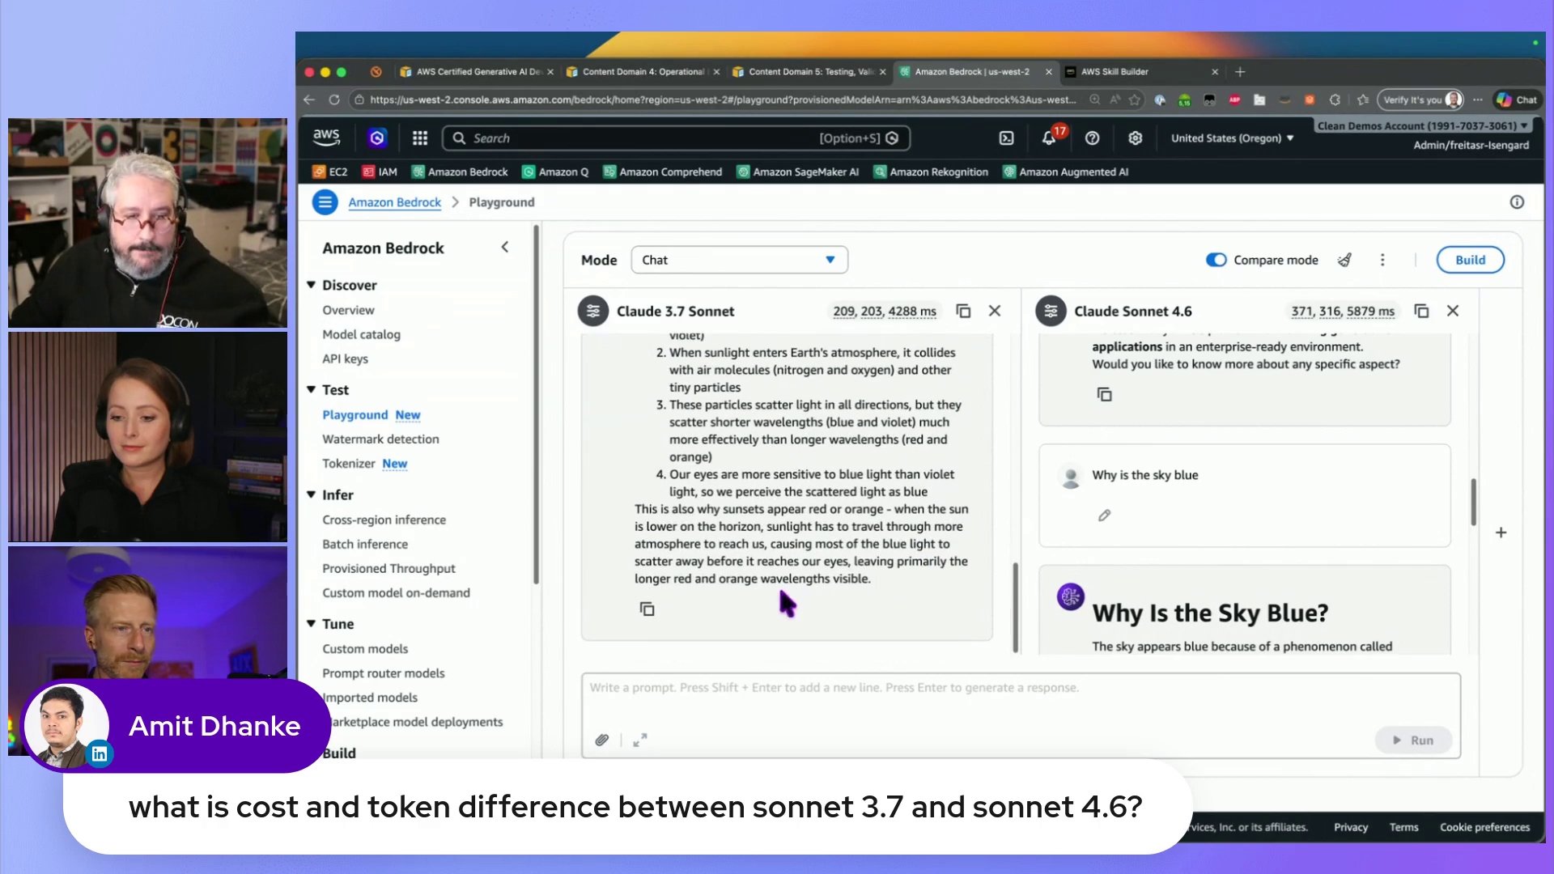
{"action": "mouse_move", "coordinate": [1470, 498]}
{"action": "left_mouse_down"}
{"action": "mouse_move", "coordinate": [1474, 634]}
{"action": "mouse_move", "coordinate": [1472, 518]}
{"action": "mouse_move", "coordinate": [1470, 544]}
{"action": "left_mouse_up"}
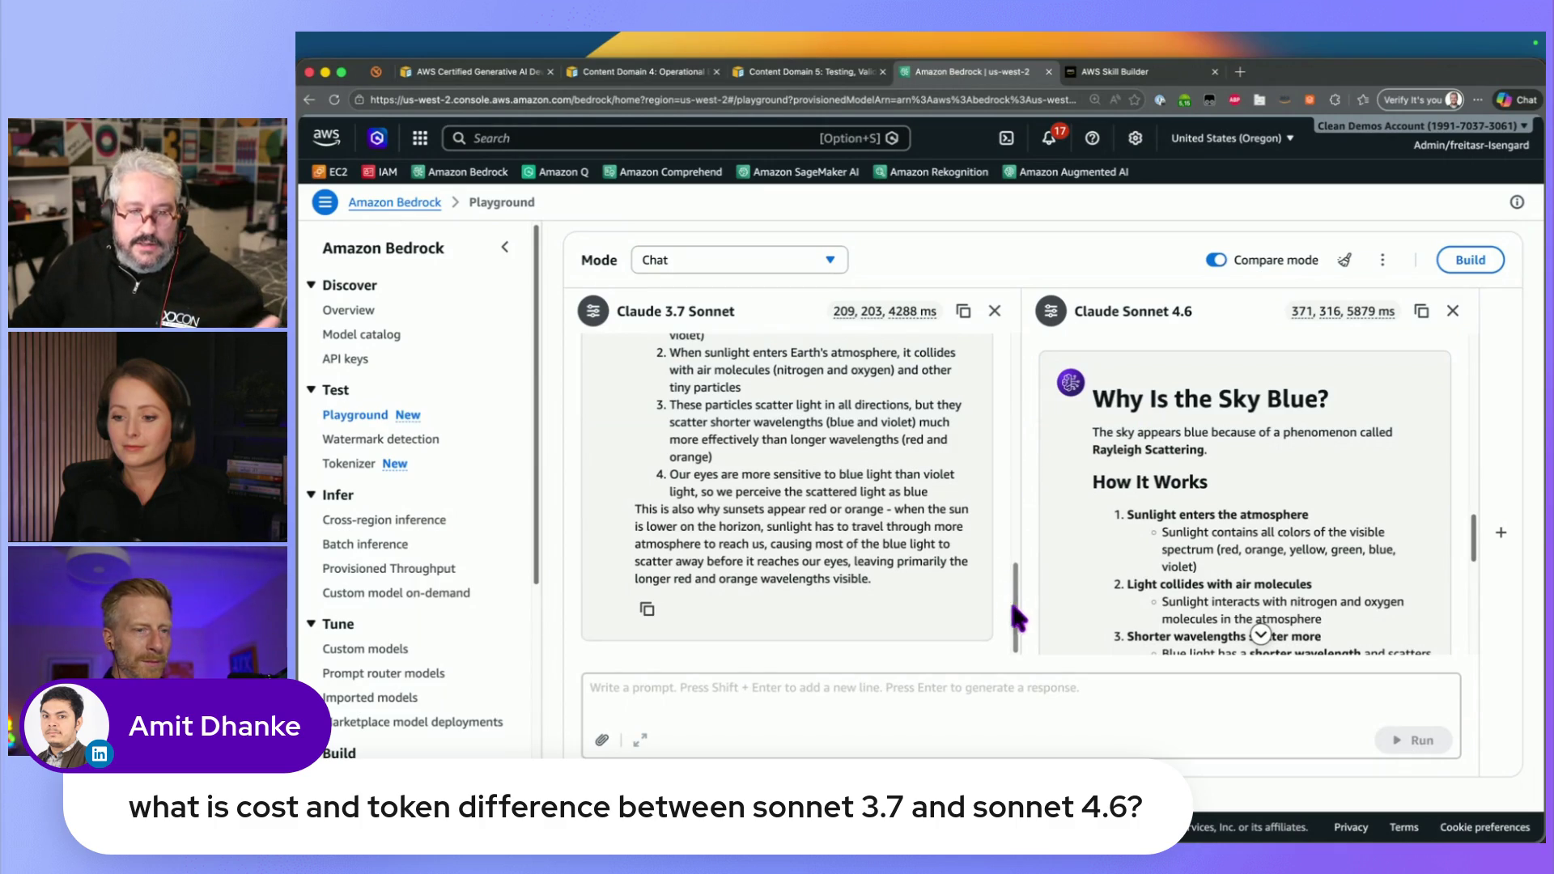
{"action": "left_click", "coordinate": [593, 310]}
Lower Claude 3.7 Sonnet's maximum output tokens from 600 to 100
{"action": "left_click", "coordinate": [1050, 310]}
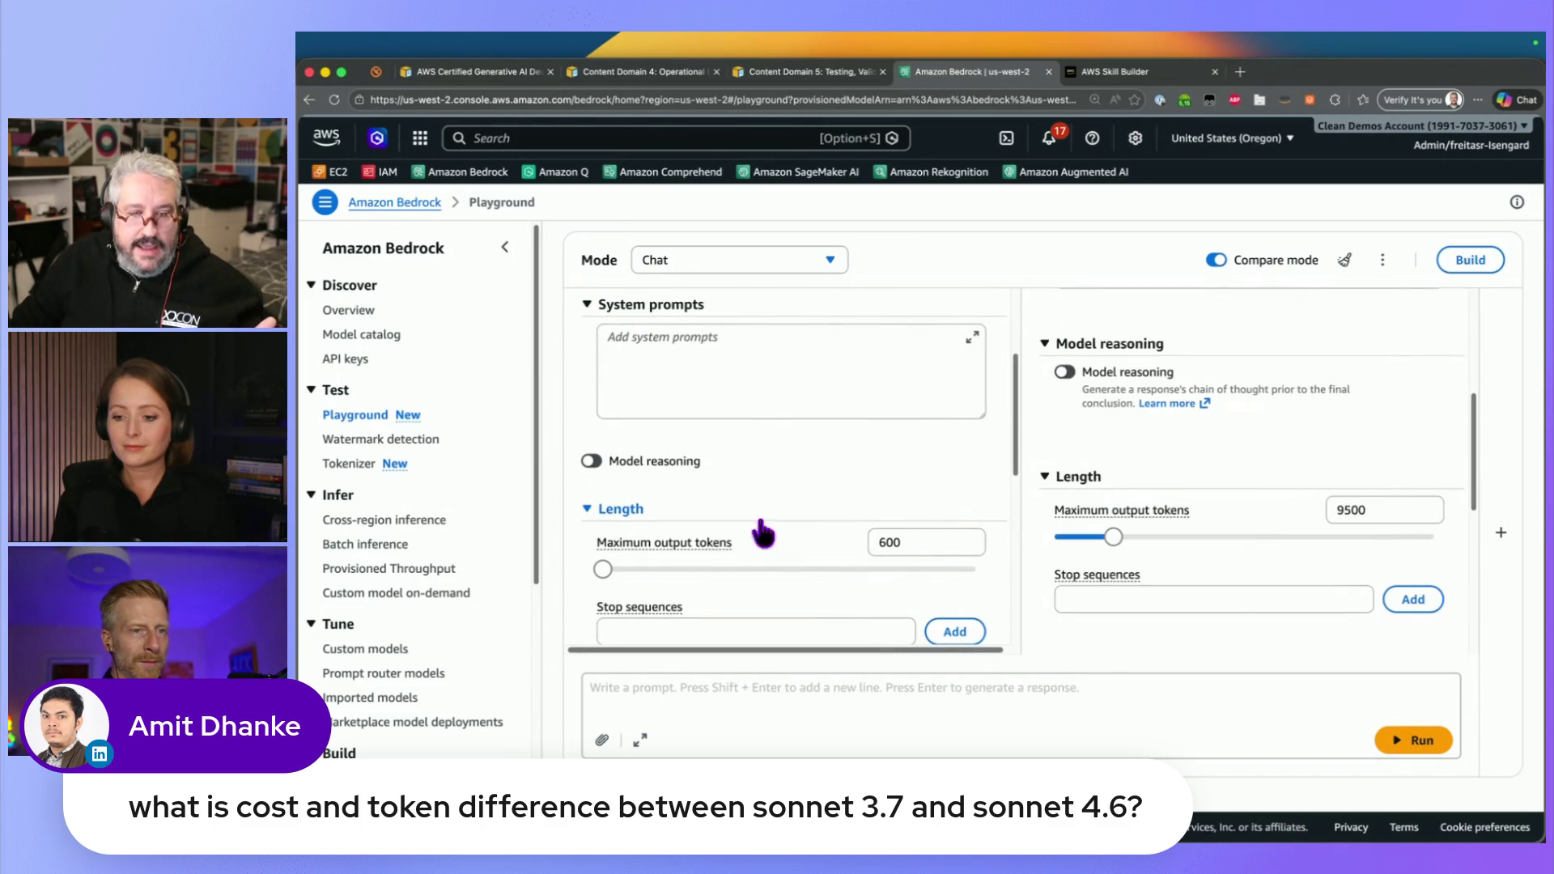
{"action": "double_click", "coordinate": [926, 543]}
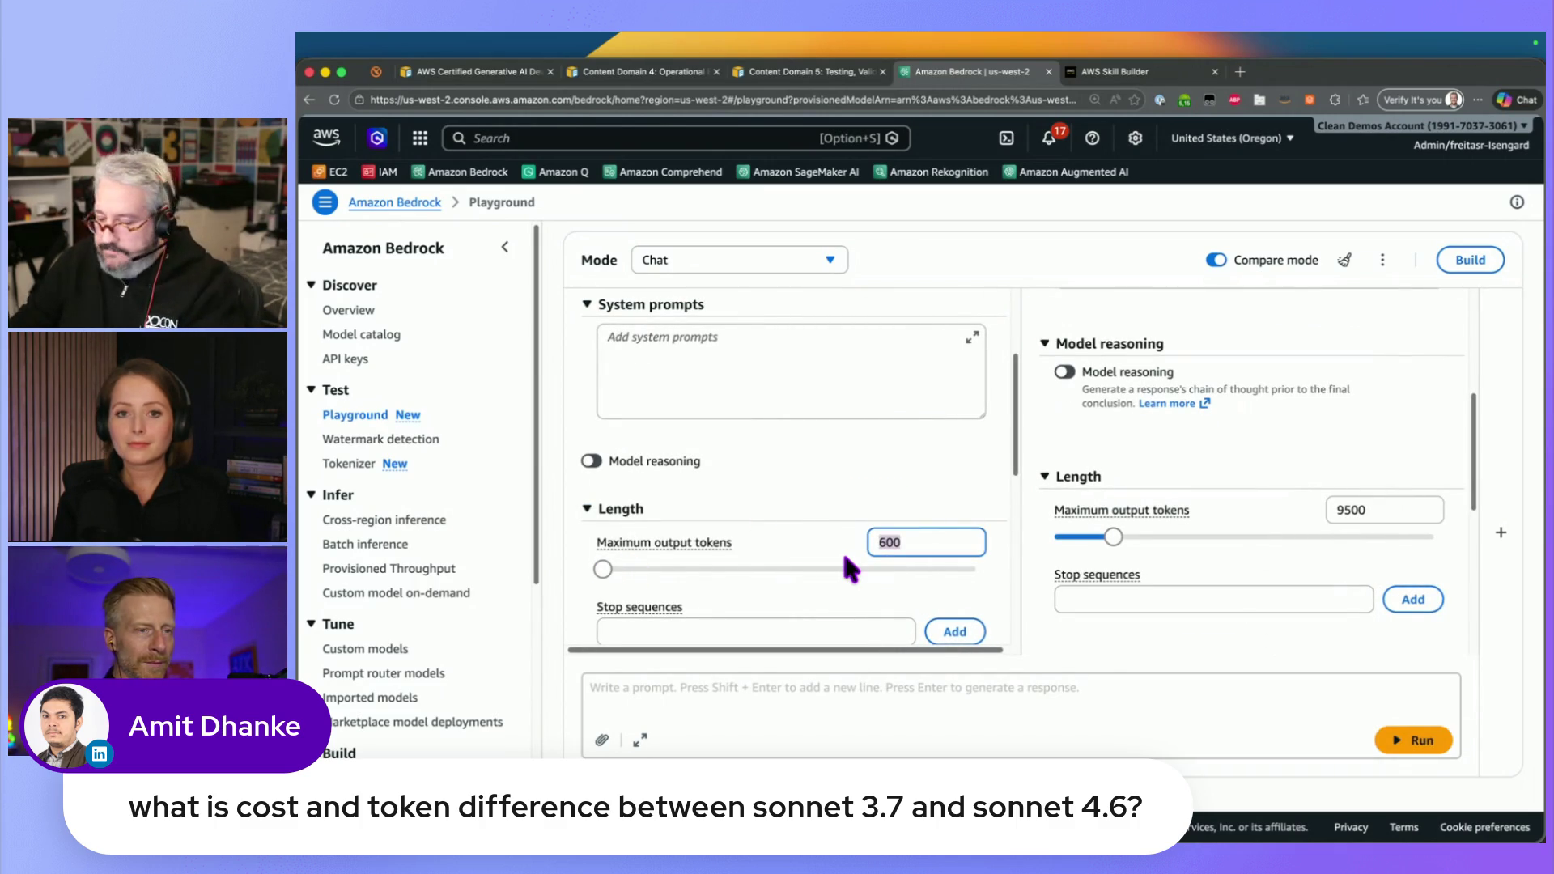
{"action": "type", "text": "100"}
{"action": "left_click", "coordinate": [1201, 526]}
{"action": "scroll", "coordinate": [897, 575], "scroll_direction": "down", "scroll_amount": 10}
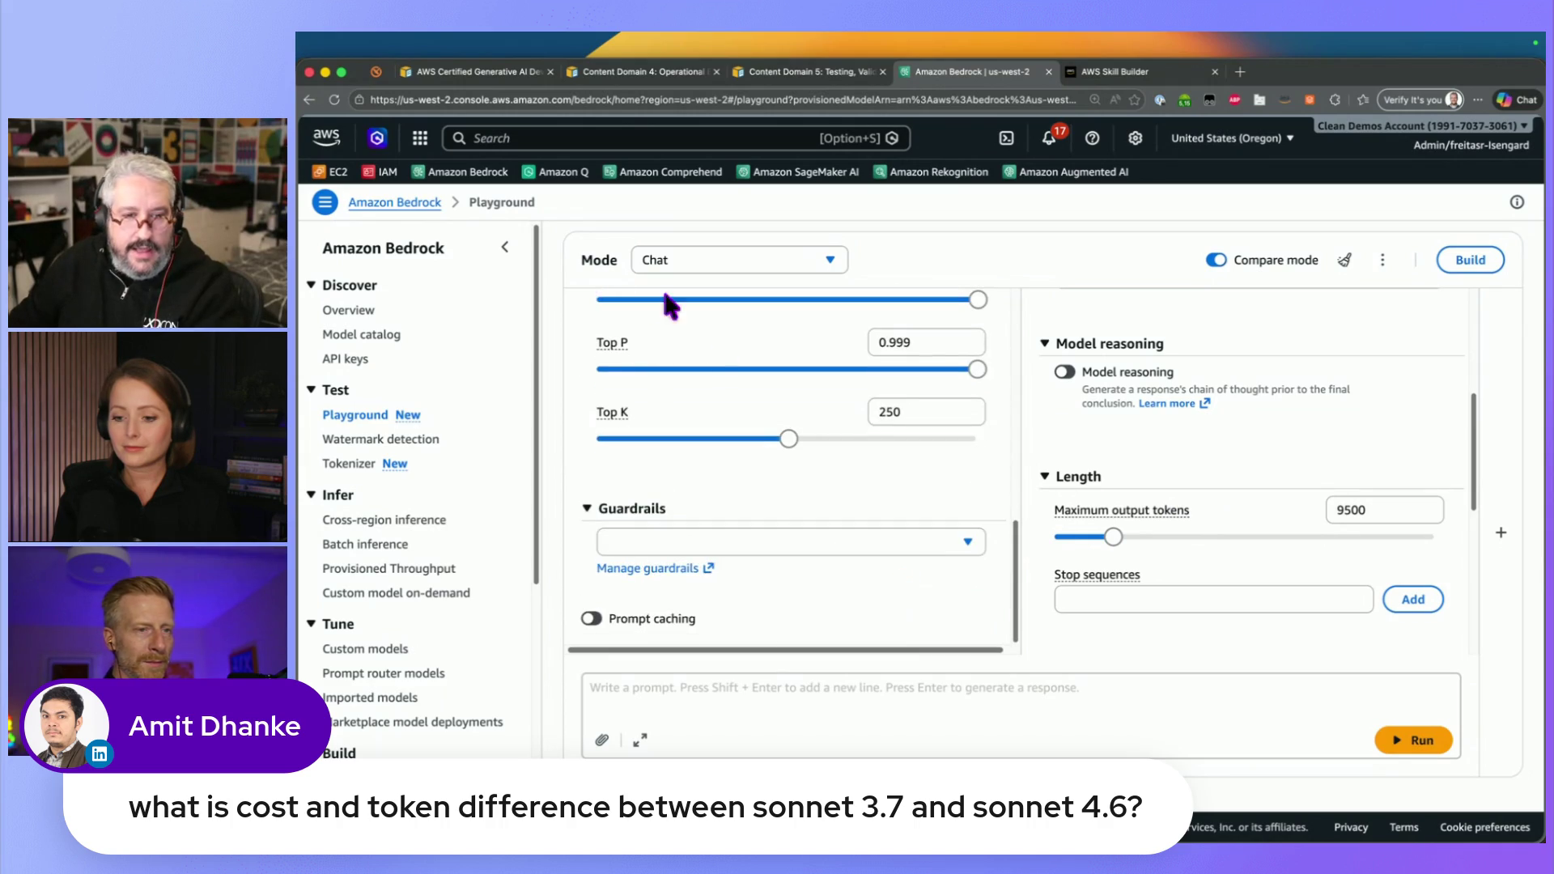
{"action": "scroll", "coordinate": [698, 371], "scroll_direction": "up", "scroll_amount": 15}
{"action": "left_click", "coordinate": [994, 313]}
Send 'What is Amazon S3?' to both models
{"action": "left_click", "coordinate": [992, 694]}
{"action": "type", "text": "What i"}
{"action": "type", "text": "on AI"}
{"action": "key", "text": "BackSpace"}
{"action": "key", "text": "BackSpace"}
{"action": "type", "text": "S3?"}
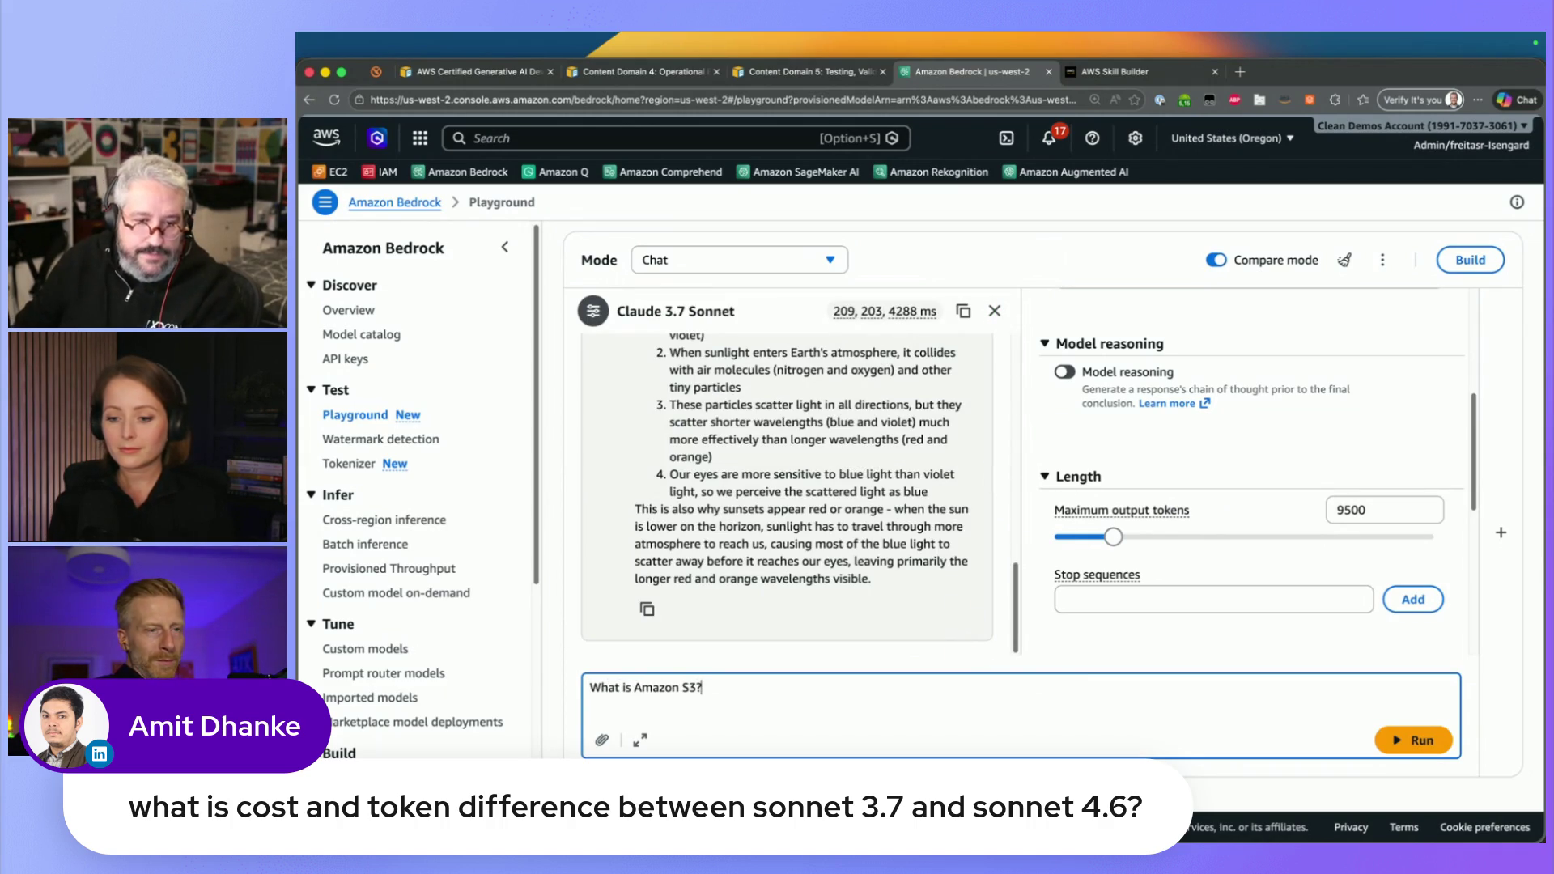
{"action": "left_click", "coordinate": [1420, 740]}
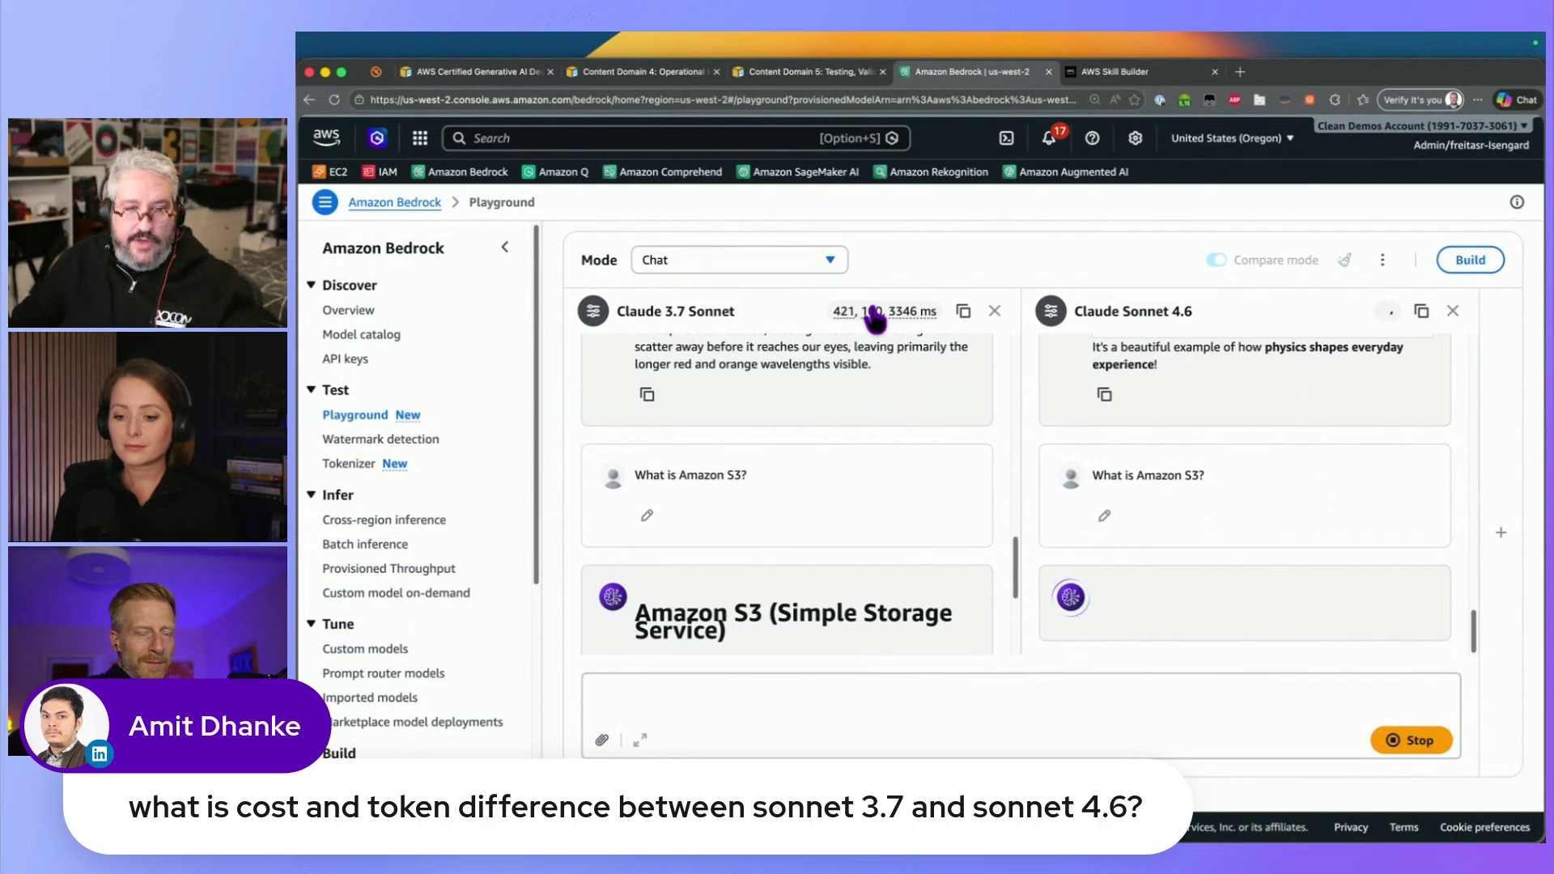
{"action": "left_click_drag", "start_coordinate": [875, 318], "coordinate": [875, 492]}
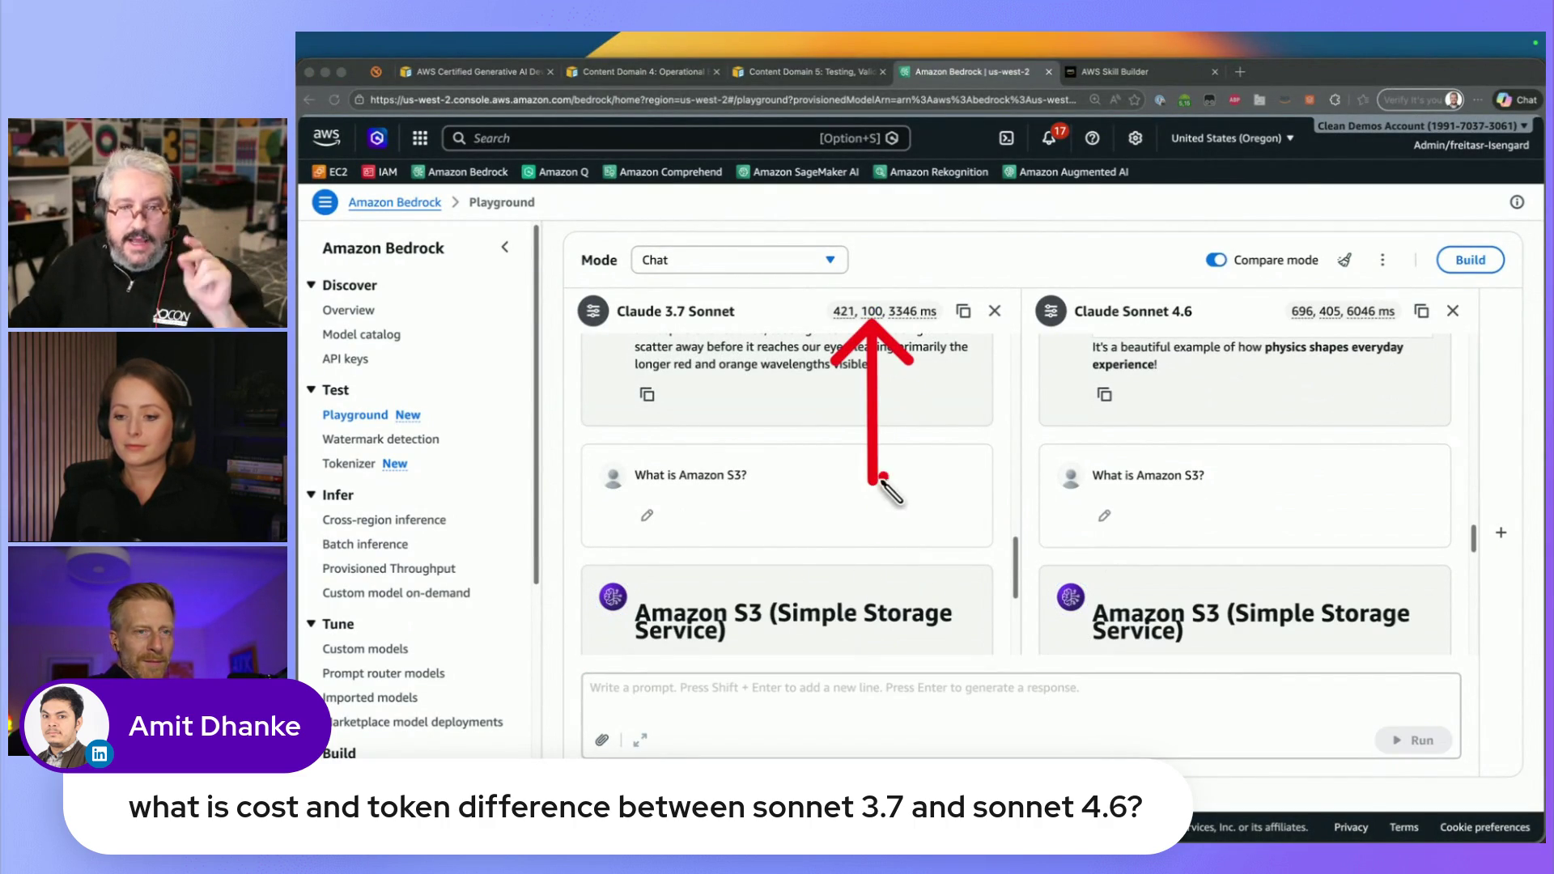
{"action": "left_click_drag", "start_coordinate": [908, 322], "coordinate": [925, 397]}
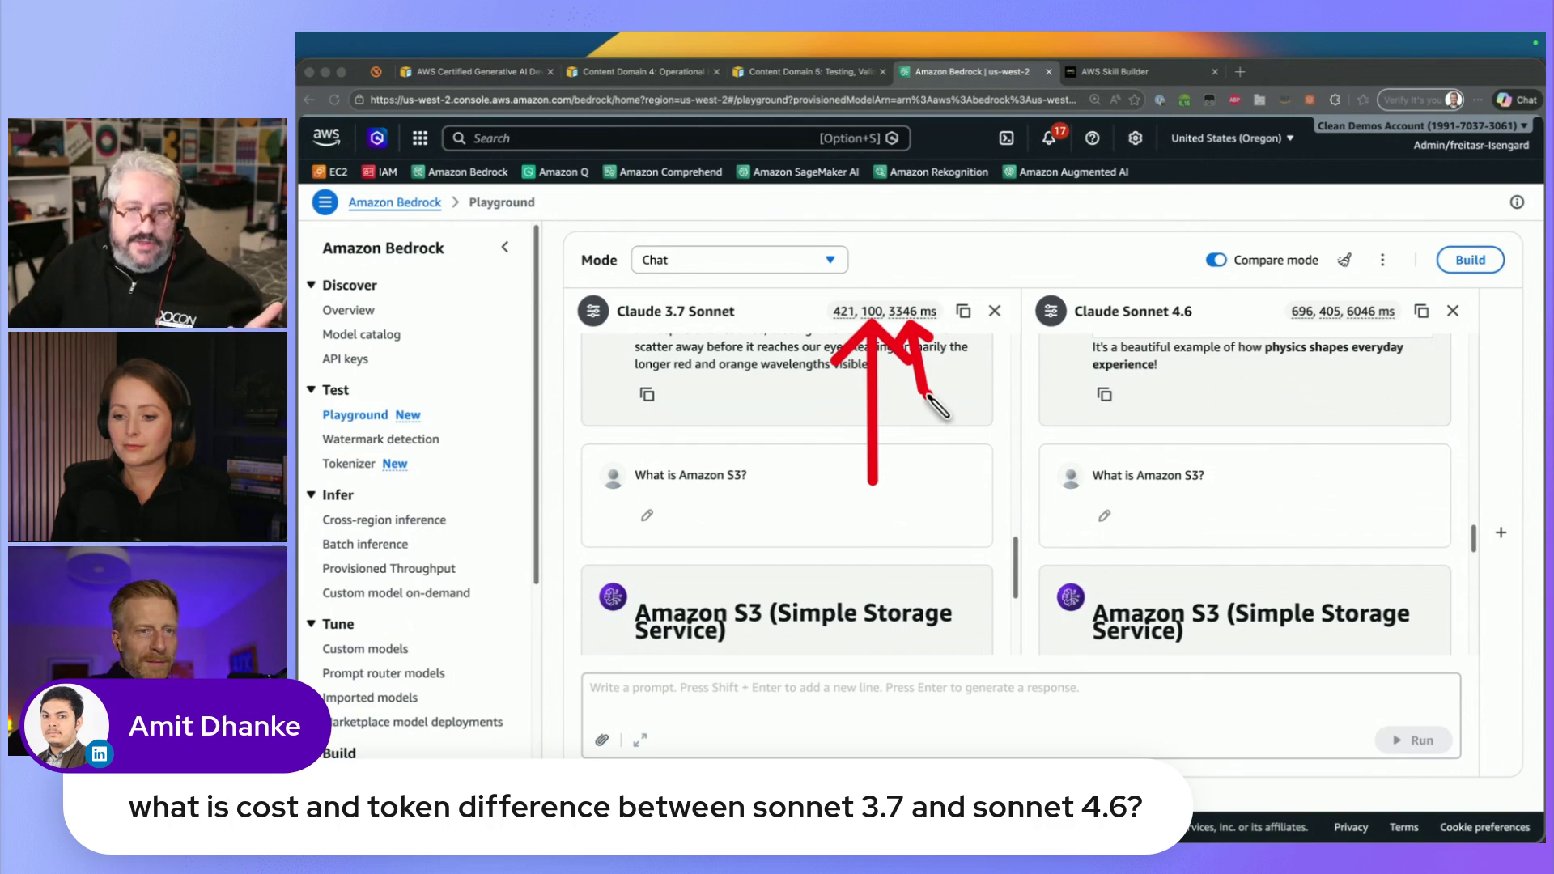
{"action": "left_click_drag", "start_coordinate": [1360, 323], "coordinate": [1368, 377]}
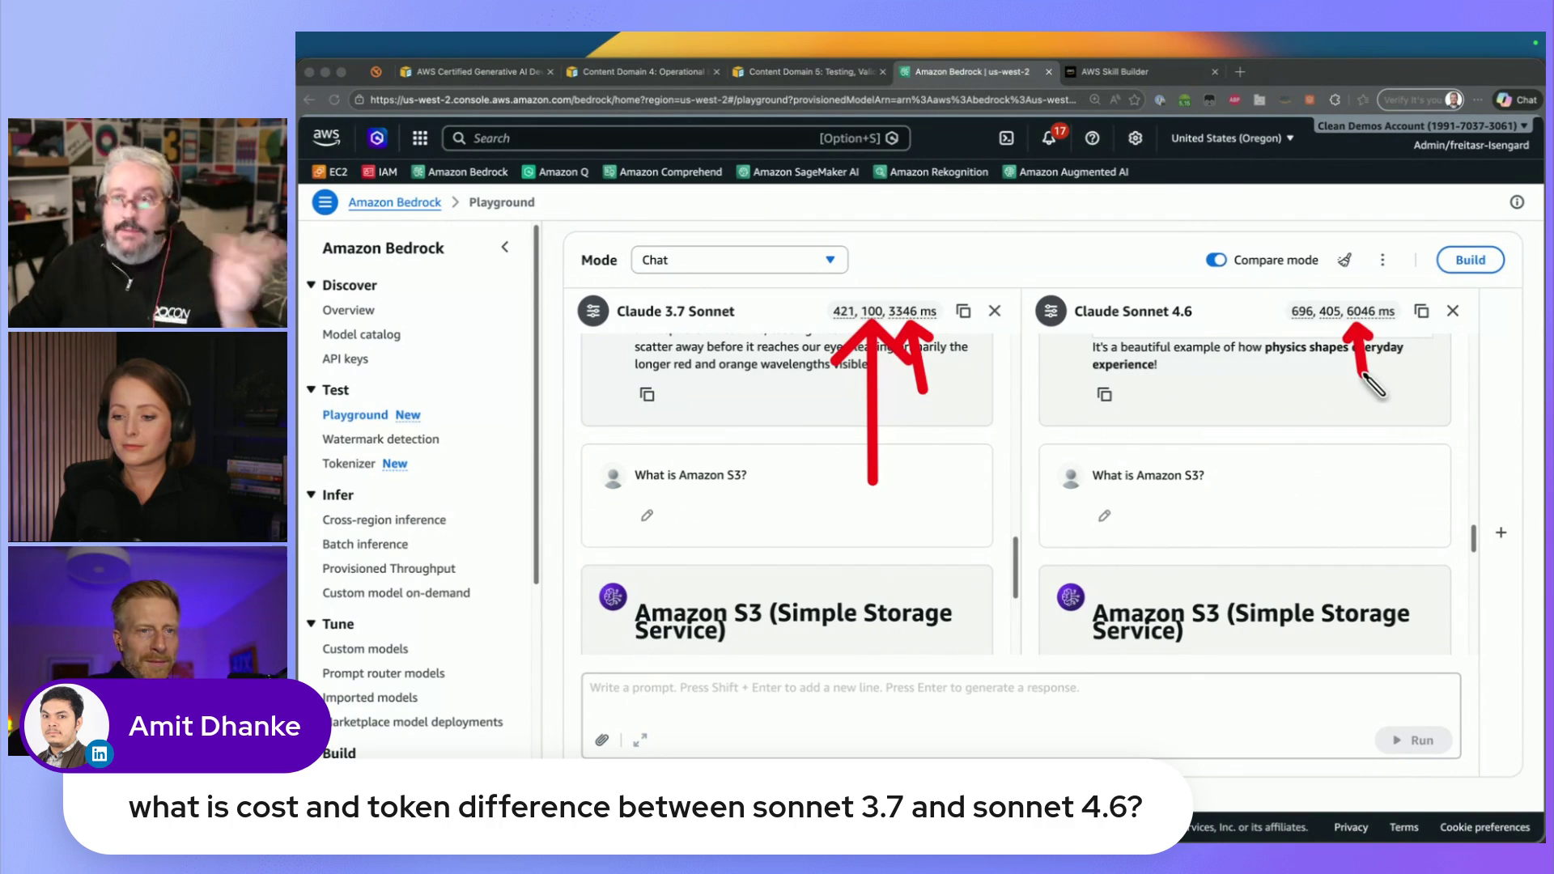
{"action": "left_click_drag", "start_coordinate": [890, 305], "coordinate": [888, 247]}
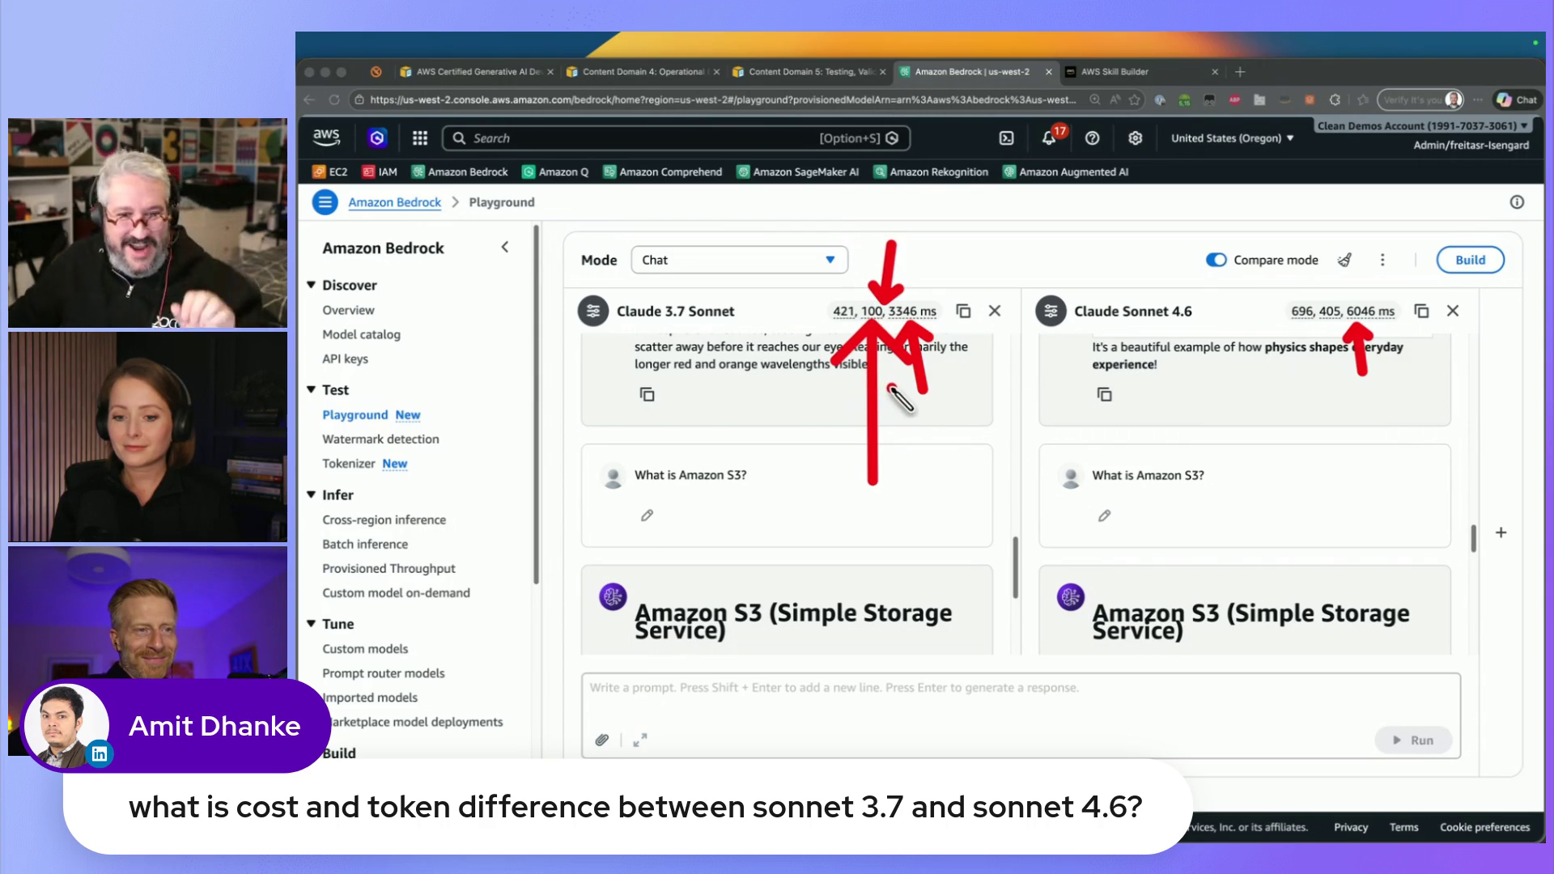
{"action": "key", "text": "Escape"}
{"action": "left_click_drag", "start_coordinate": [834, 316], "coordinate": [922, 322]}
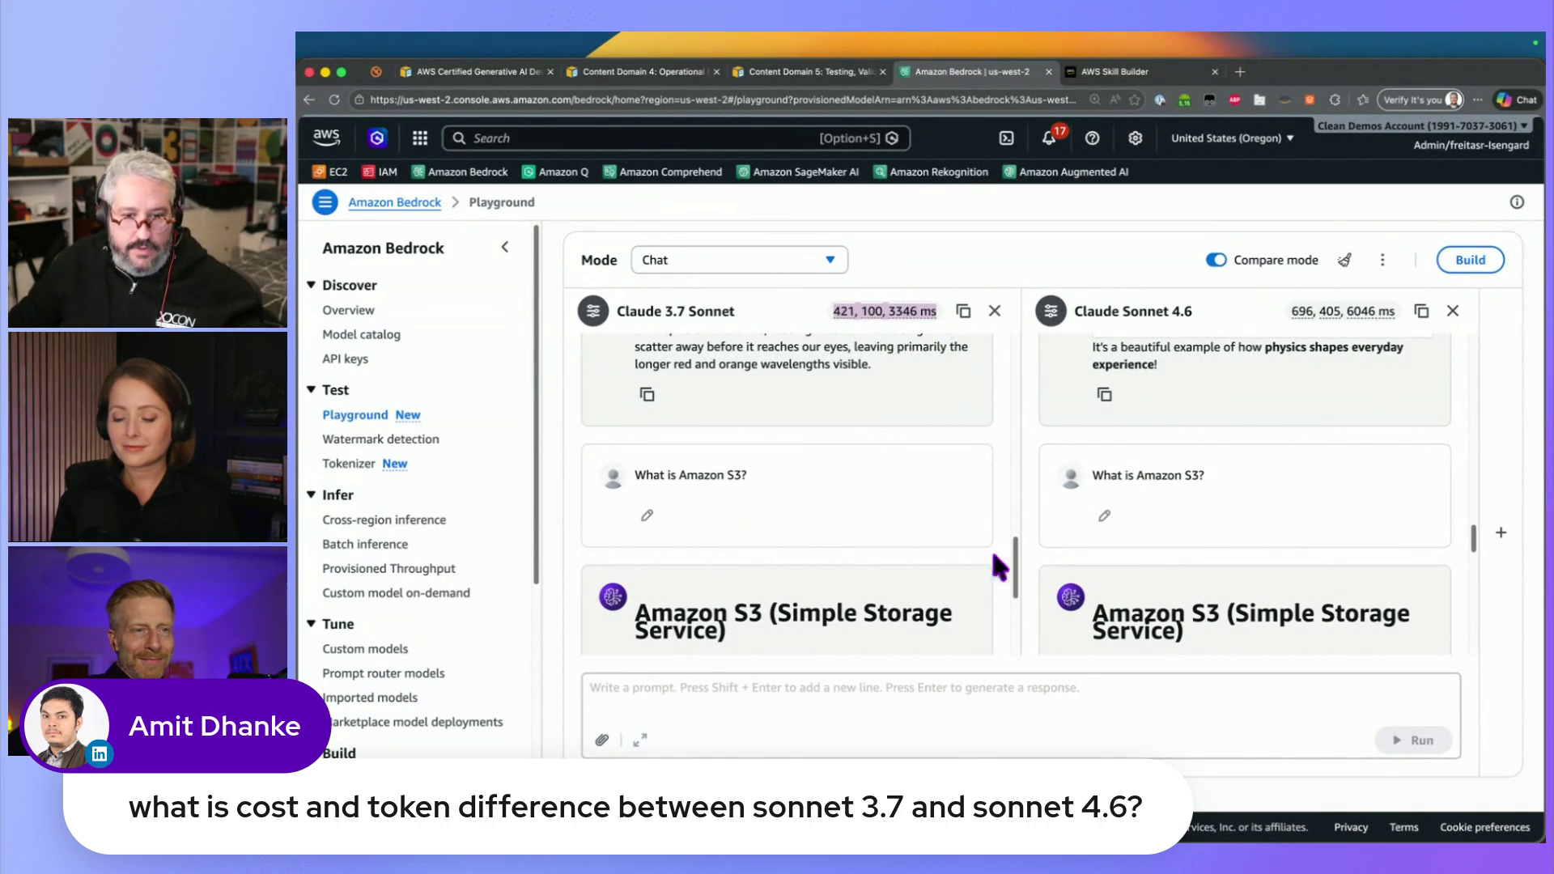
Scroll through and highlight both models' Amazon S3 answers to read them
{"action": "scroll", "coordinate": [883, 564], "scroll_direction": "down", "scroll_amount": 3}
{"action": "scroll", "coordinate": [882, 564], "scroll_direction": "down", "scroll_amount": 3}
{"action": "mouse_move", "coordinate": [866, 567]}
{"action": "left_mouse_down"}
{"action": "mouse_move", "coordinate": [833, 562]}
{"action": "mouse_move", "coordinate": [636, 380]}
{"action": "left_mouse_up"}
{"action": "left_click", "coordinate": [876, 558]}
{"action": "left_click_drag", "start_coordinate": [1471, 538], "coordinate": [1488, 567]}
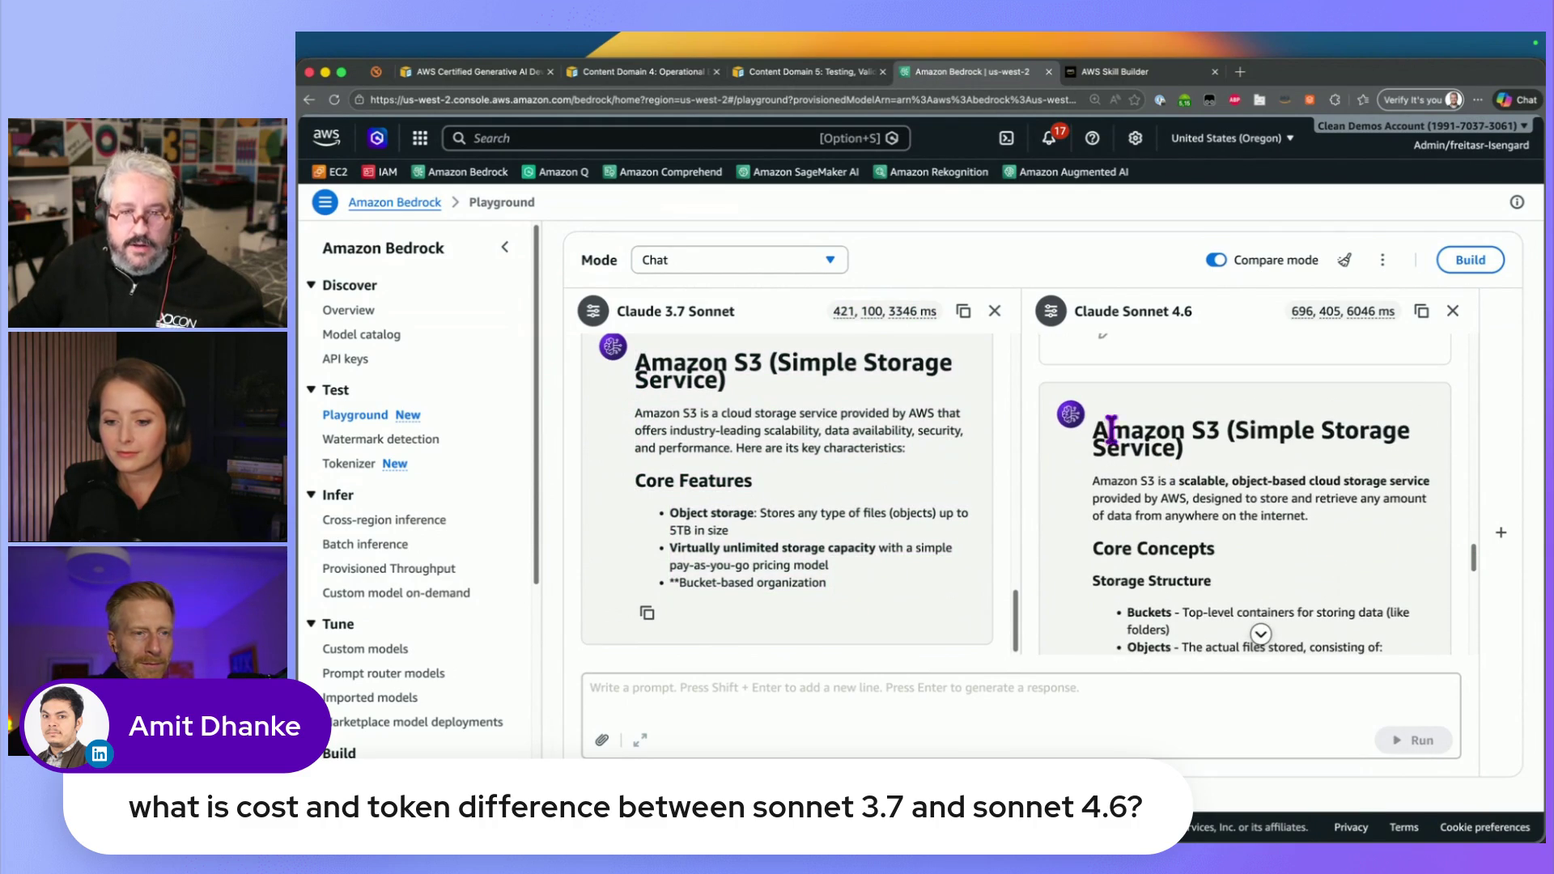
{"action": "left_click_drag", "start_coordinate": [1144, 444], "coordinate": [1255, 523]}
{"action": "scroll", "coordinate": [1260, 565], "scroll_direction": "down", "scroll_amount": 5}
{"action": "scroll", "coordinate": [1275, 588], "scroll_direction": "down", "scroll_amount": 5}
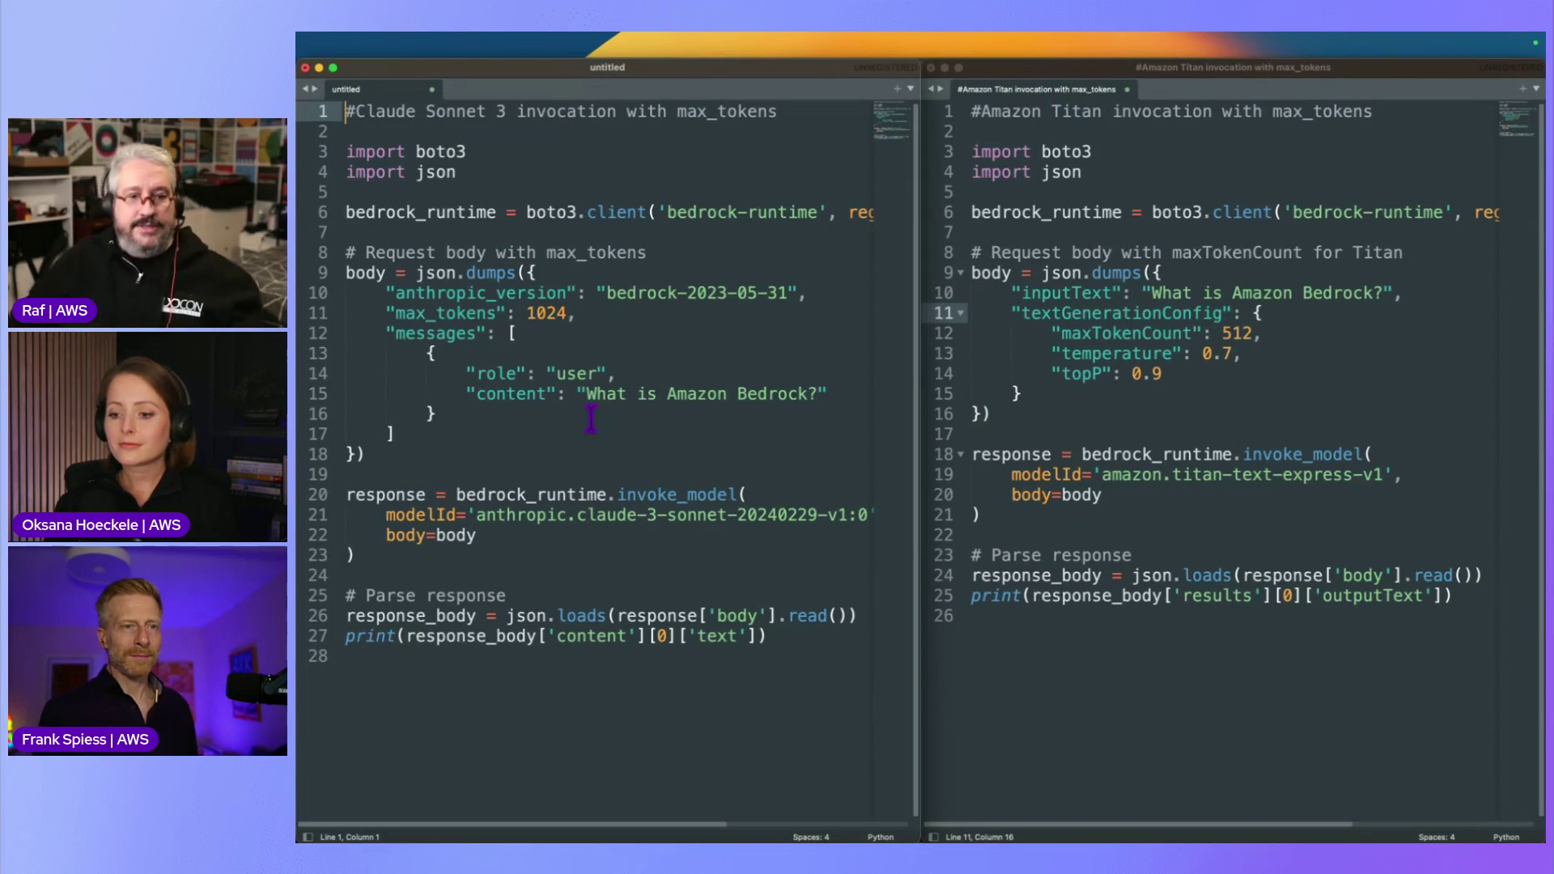
{"action": "left_click", "coordinate": [600, 419]}
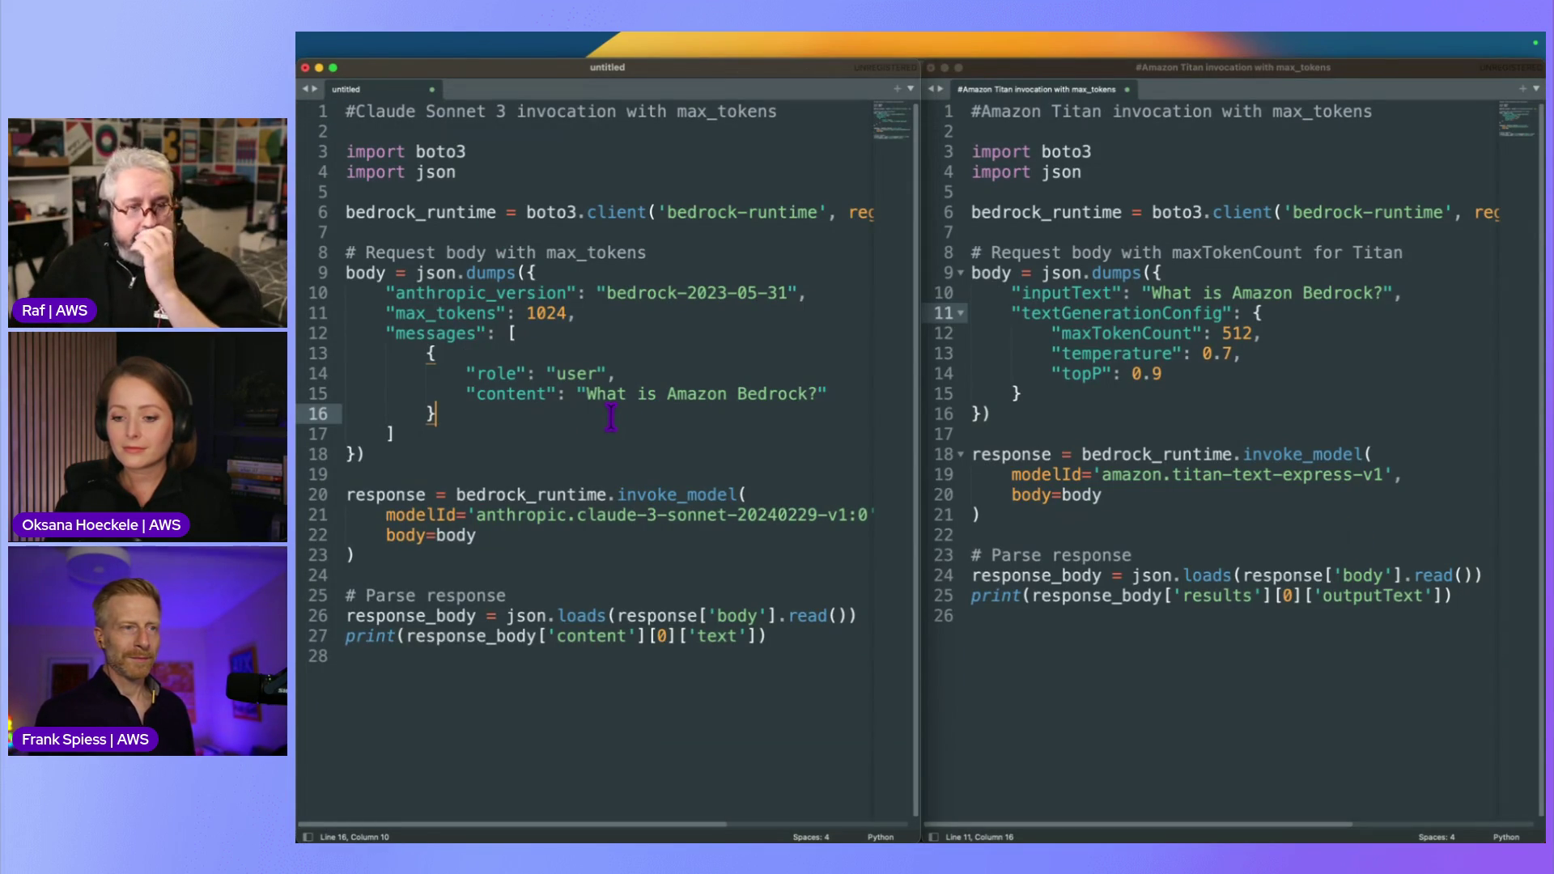
{"action": "key", "text": "ctrl+super+a"}
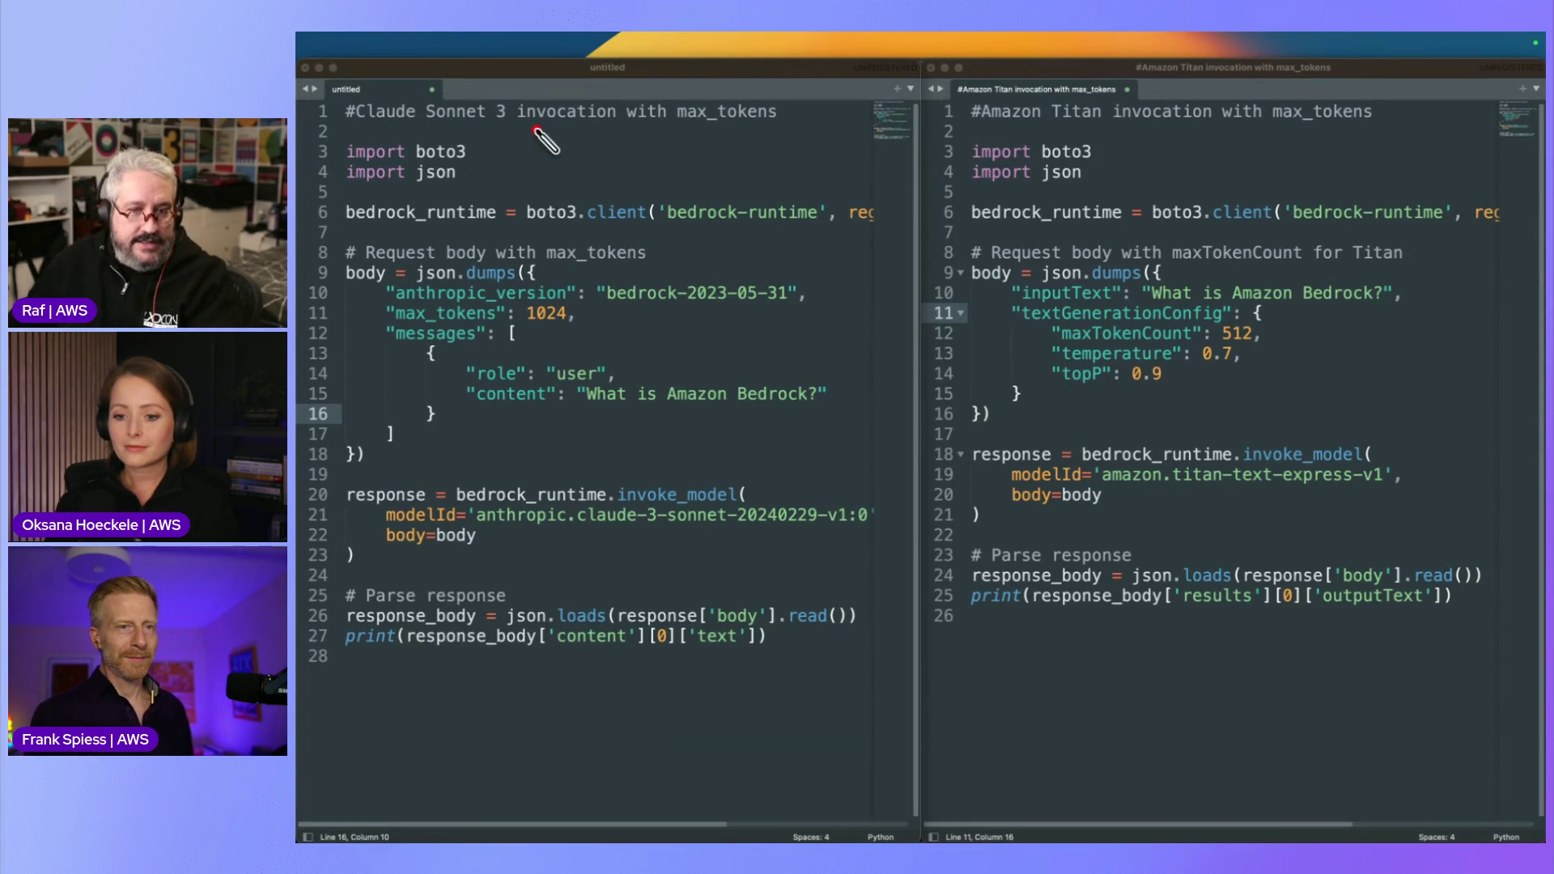
{"action": "left_click_drag", "start_coordinate": [482, 133], "coordinate": [500, 227]}
{"action": "left_click_drag", "start_coordinate": [1099, 129], "coordinate": [1117, 235]}
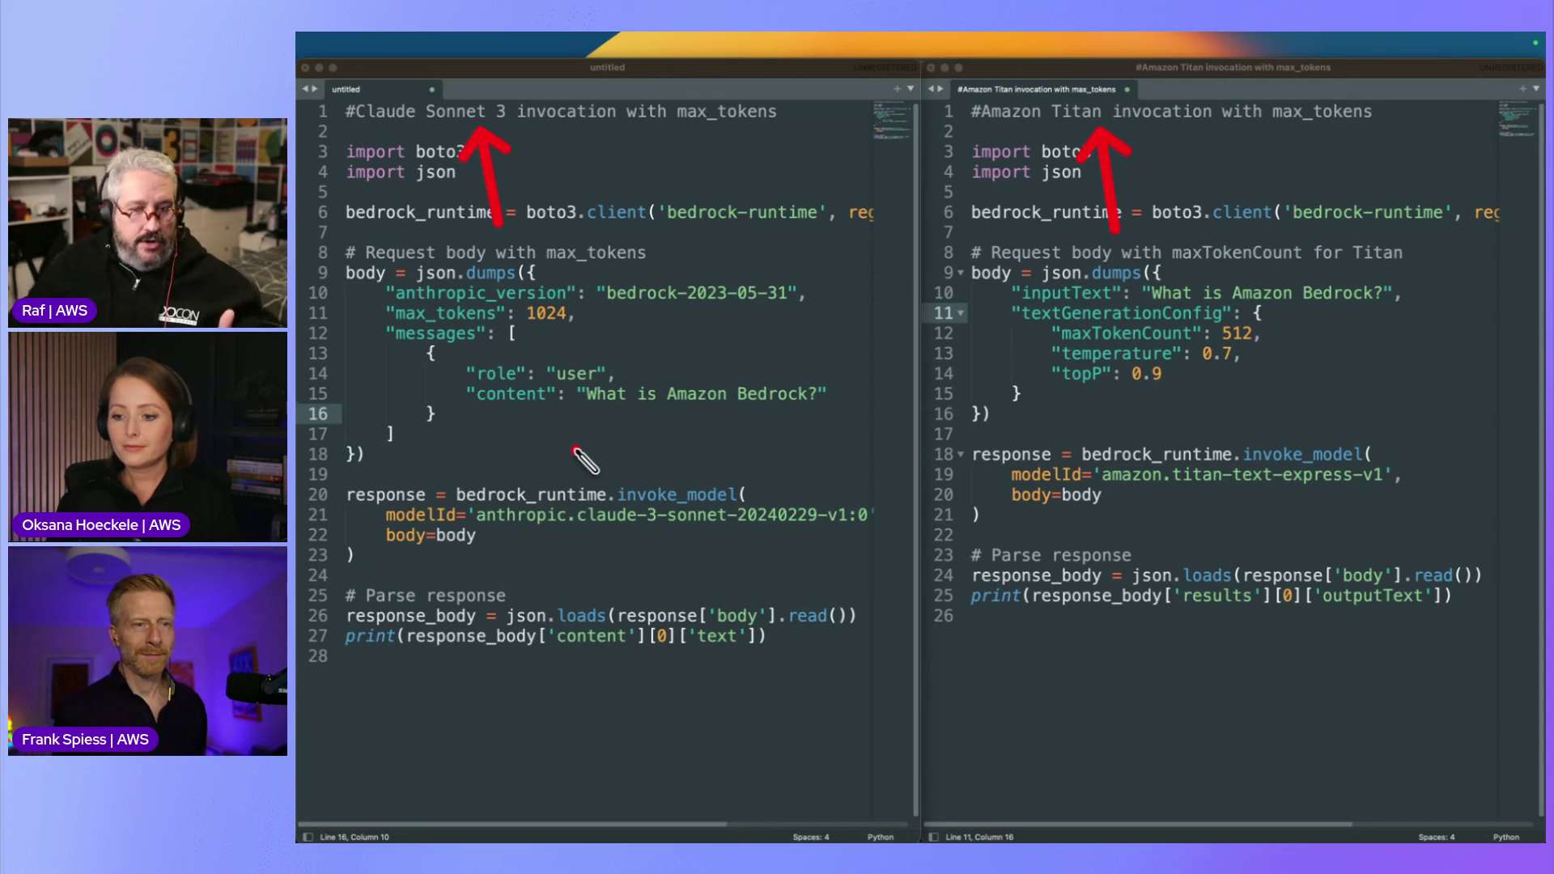
{"action": "left_click_drag", "start_coordinate": [686, 430], "coordinate": [684, 477]}
{"action": "left_click_drag", "start_coordinate": [1293, 395], "coordinate": [1287, 429]}
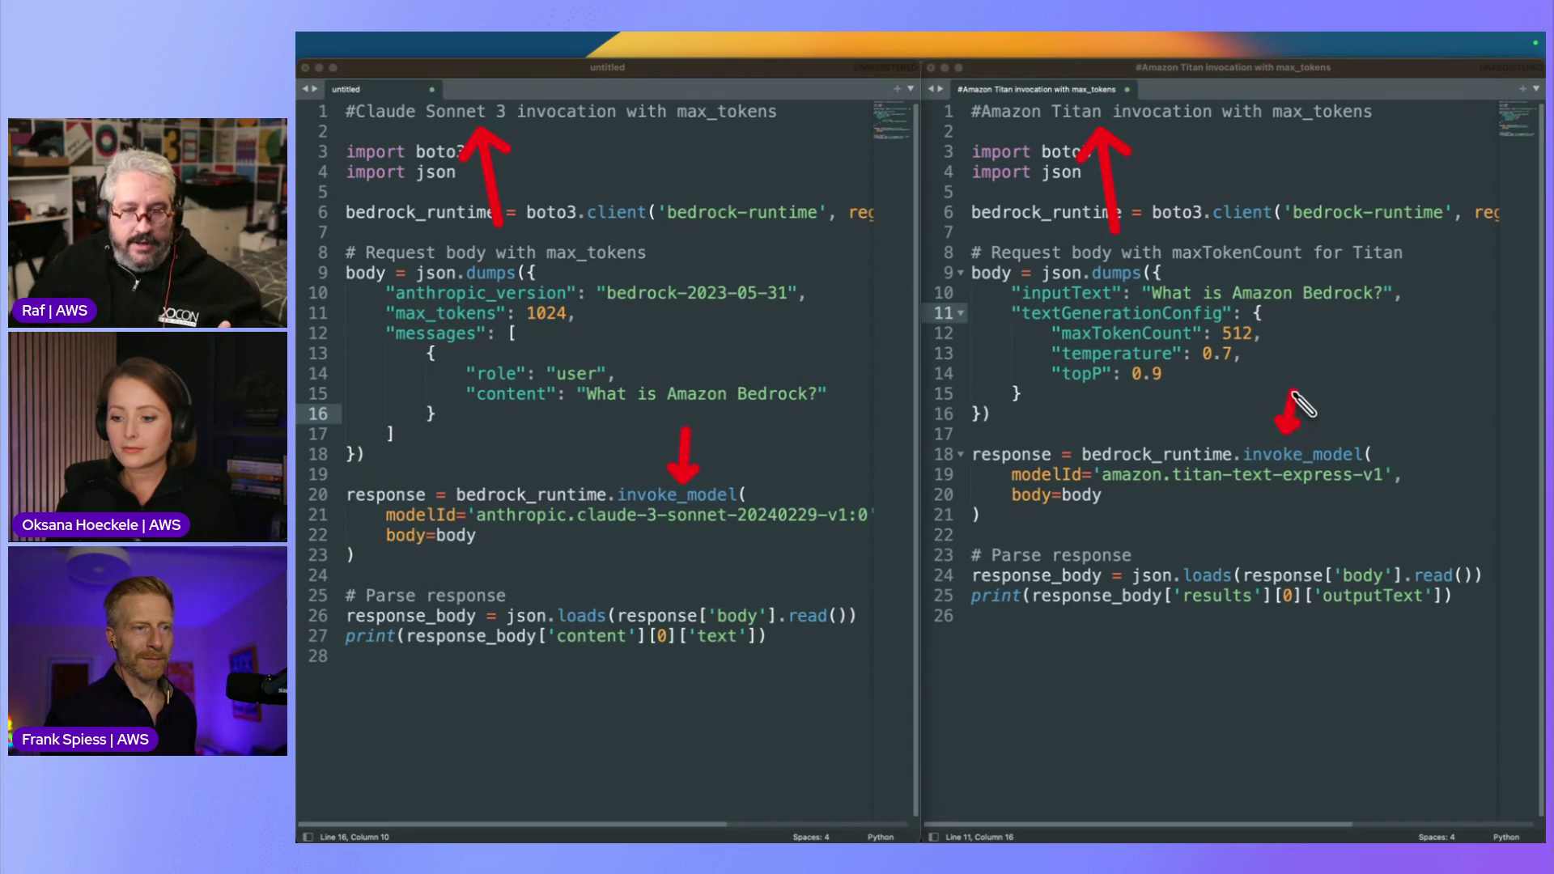
{"action": "left_click_drag", "start_coordinate": [1031, 540], "coordinate": [1031, 511]}
{"action": "left_click_drag", "start_coordinate": [399, 581], "coordinate": [399, 555]}
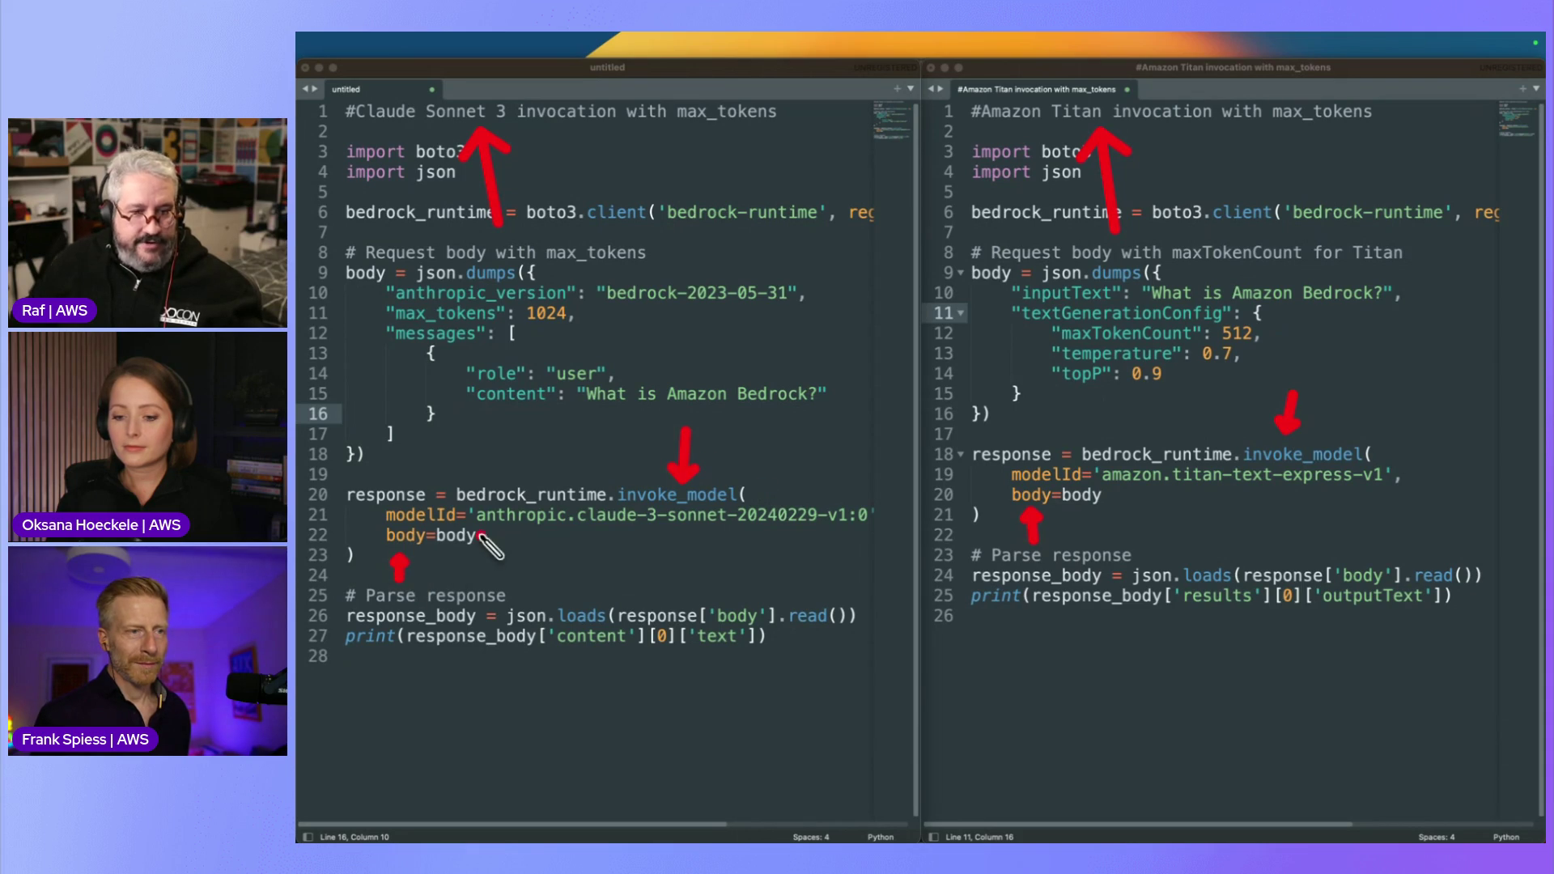
{"action": "mouse_move", "coordinate": [347, 294]}
{"action": "left_mouse_down"}
{"action": "mouse_move", "coordinate": [379, 294]}
{"action": "mouse_move", "coordinate": [379, 338]}
{"action": "mouse_move", "coordinate": [458, 382]}
{"action": "left_mouse_up"}
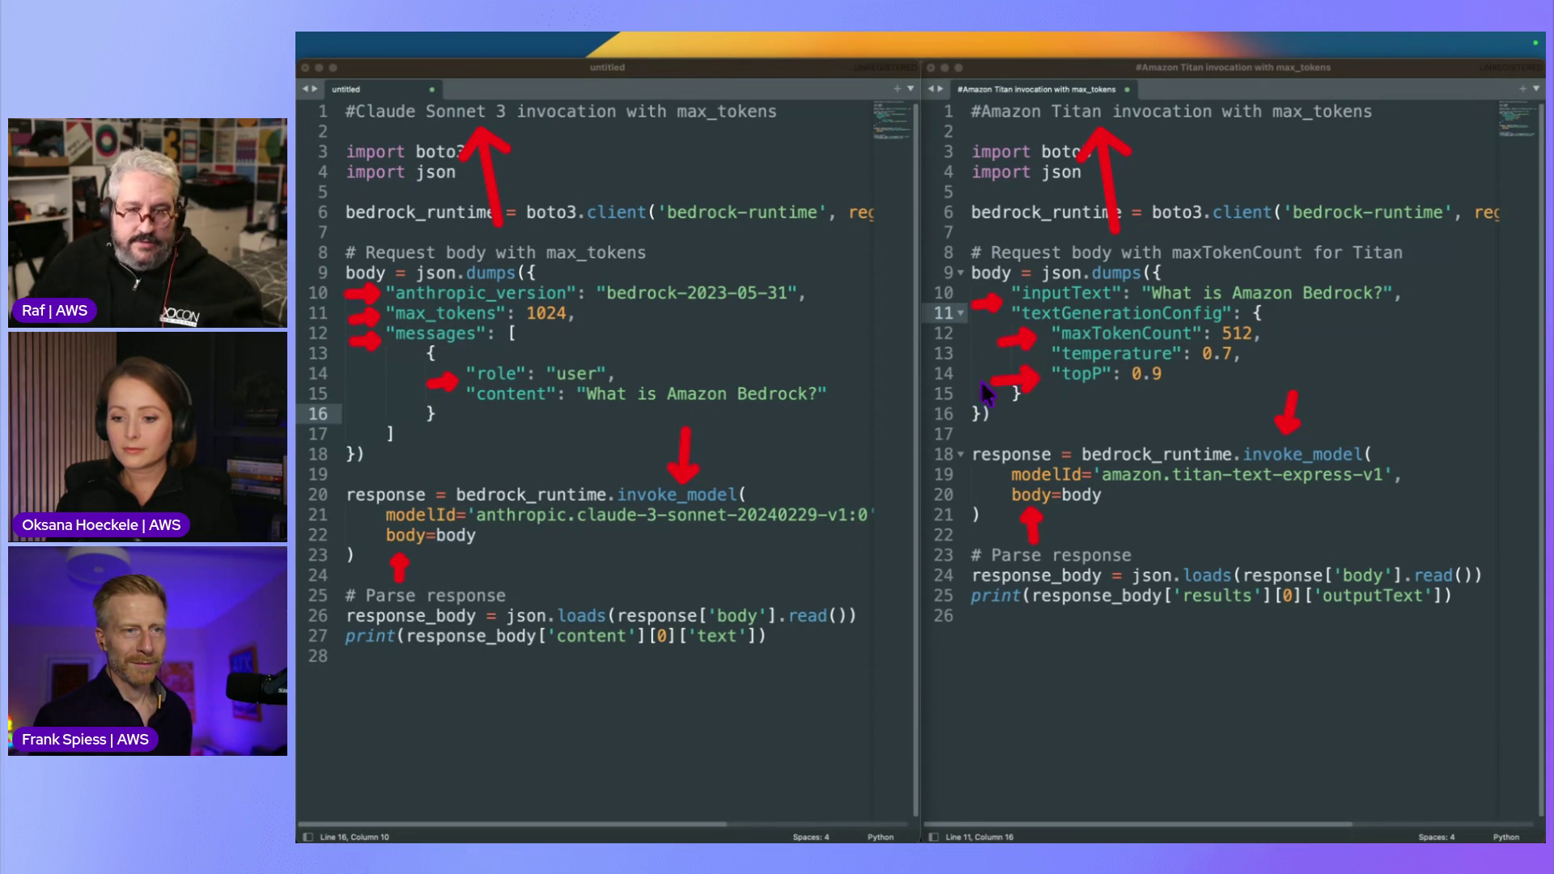
{"action": "key", "text": "Escape"}
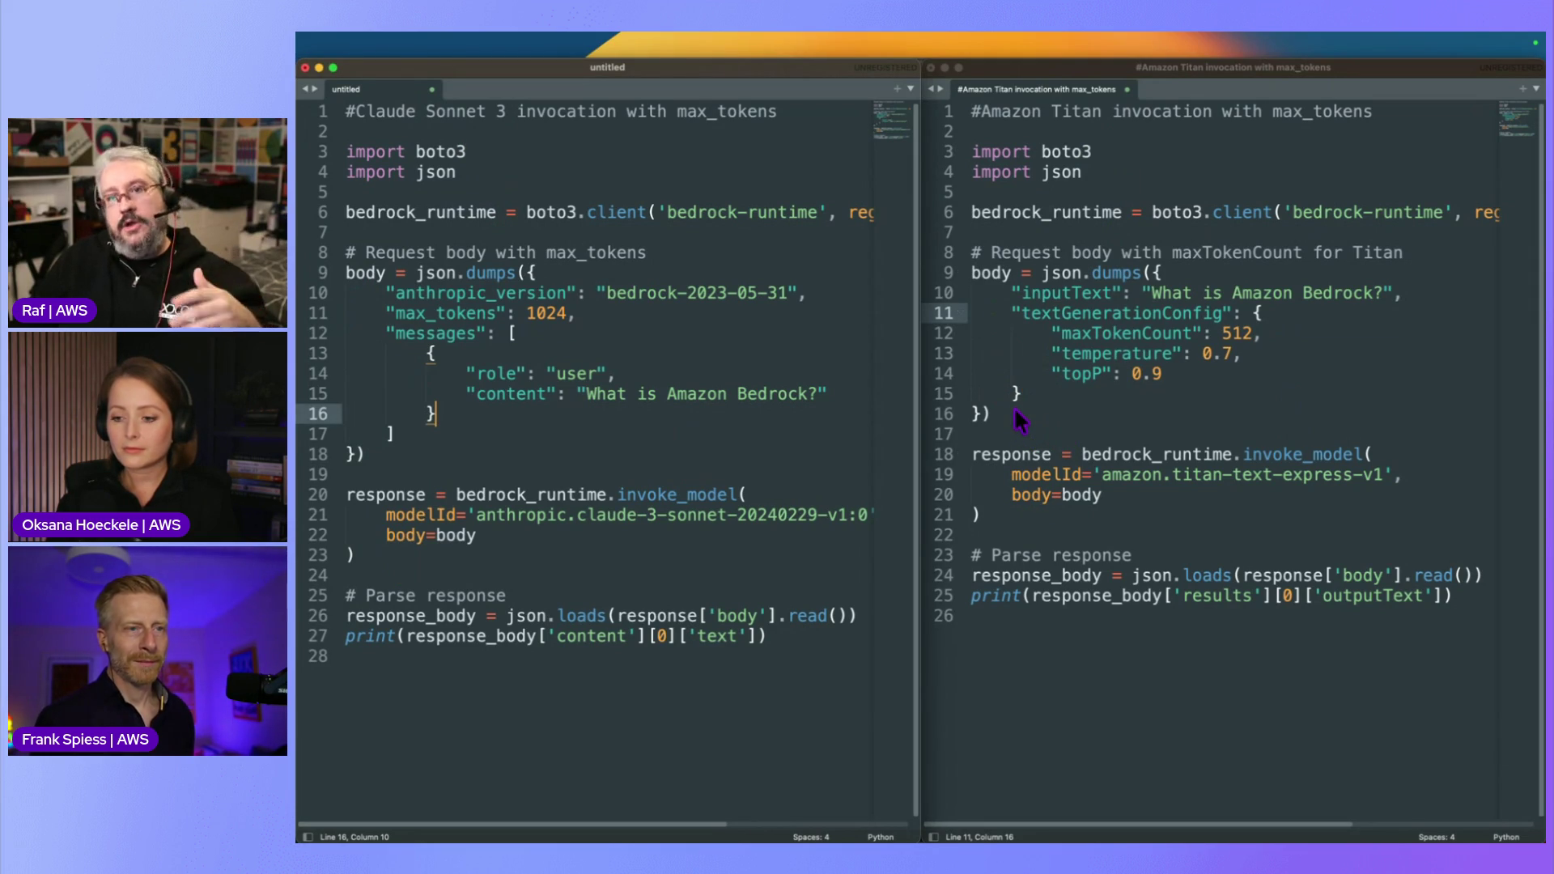
{"action": "left_click", "coordinate": [1233, 474]}
Change the Titan script's maxTokenCount from 512 to 100
{"action": "left_click_drag", "start_coordinate": [1101, 474], "coordinate": [1384, 474]}
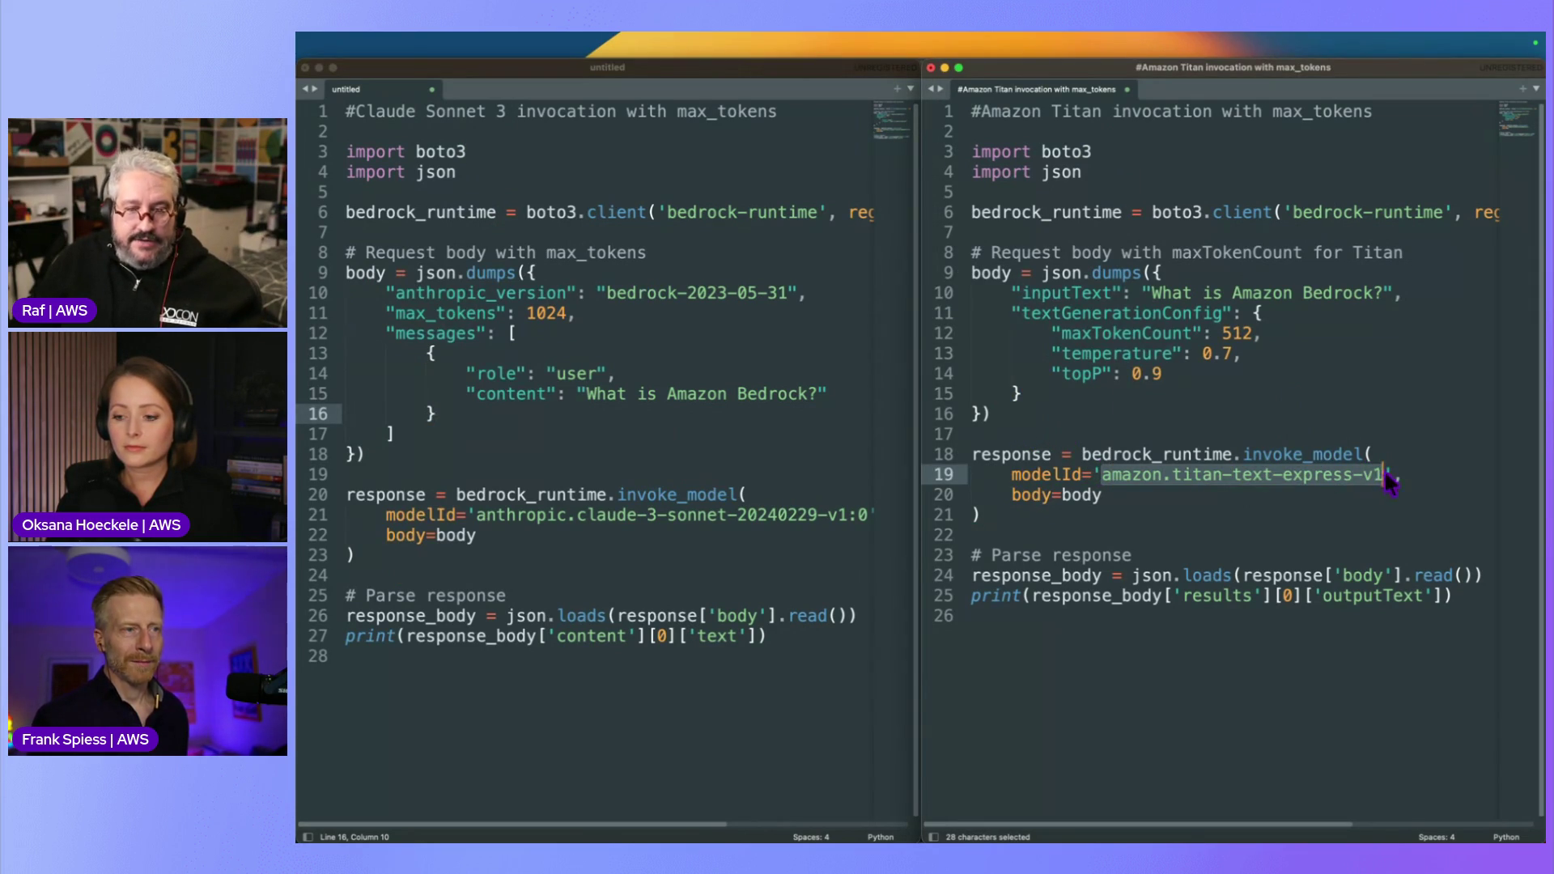
{"action": "left_click", "coordinate": [1346, 430]}
{"action": "left_click_drag", "start_coordinate": [1026, 395], "coordinate": [1026, 300]}
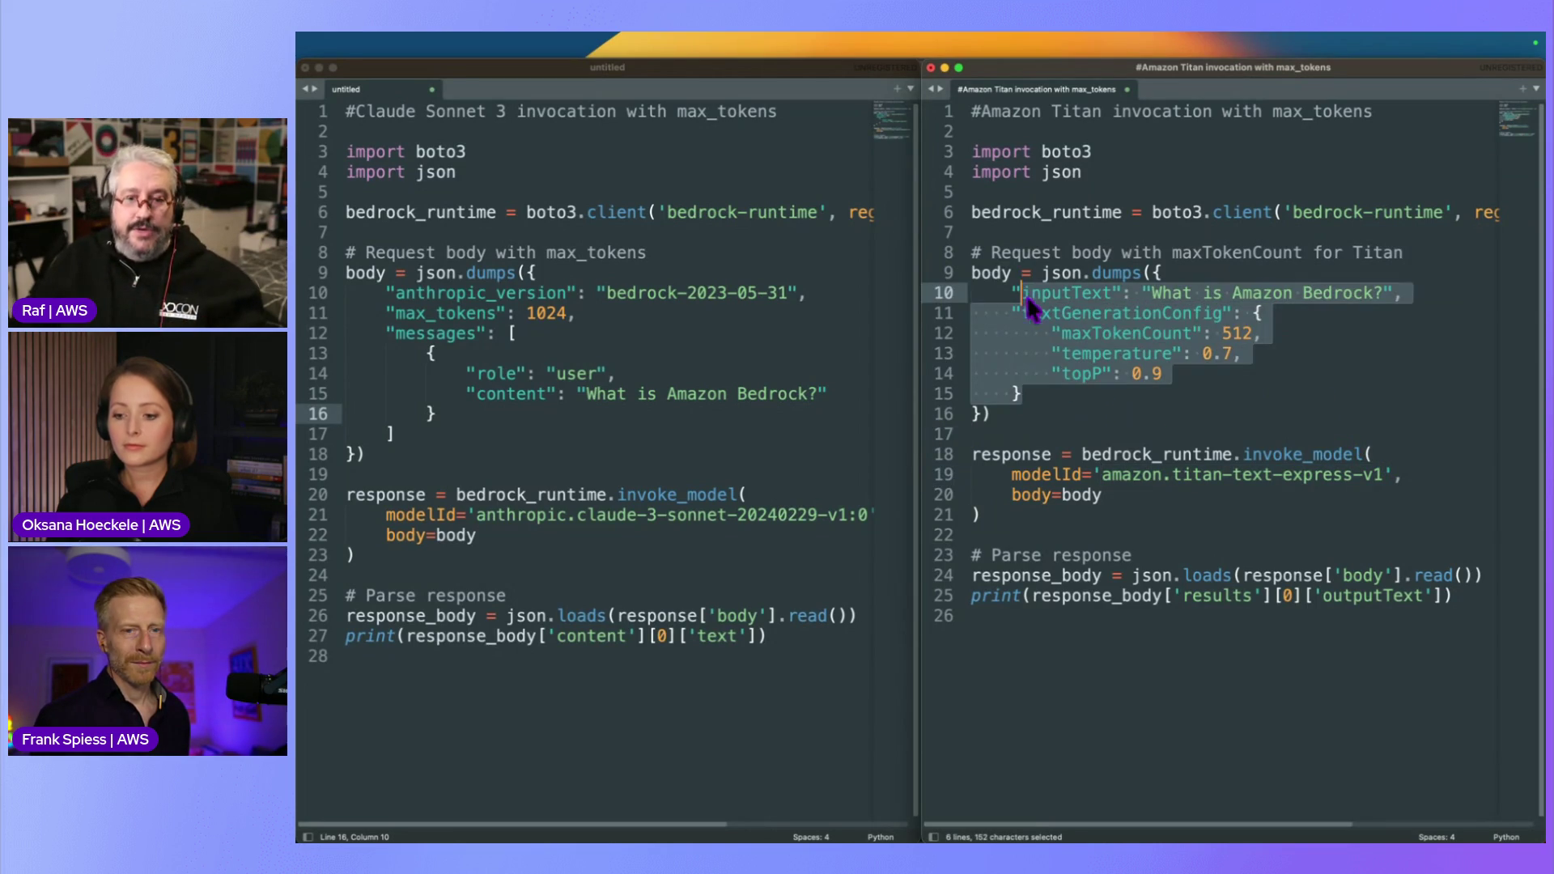
{"action": "left_click", "coordinate": [1214, 395]}
{"action": "left_click_drag", "start_coordinate": [1222, 333], "coordinate": [1254, 333]}
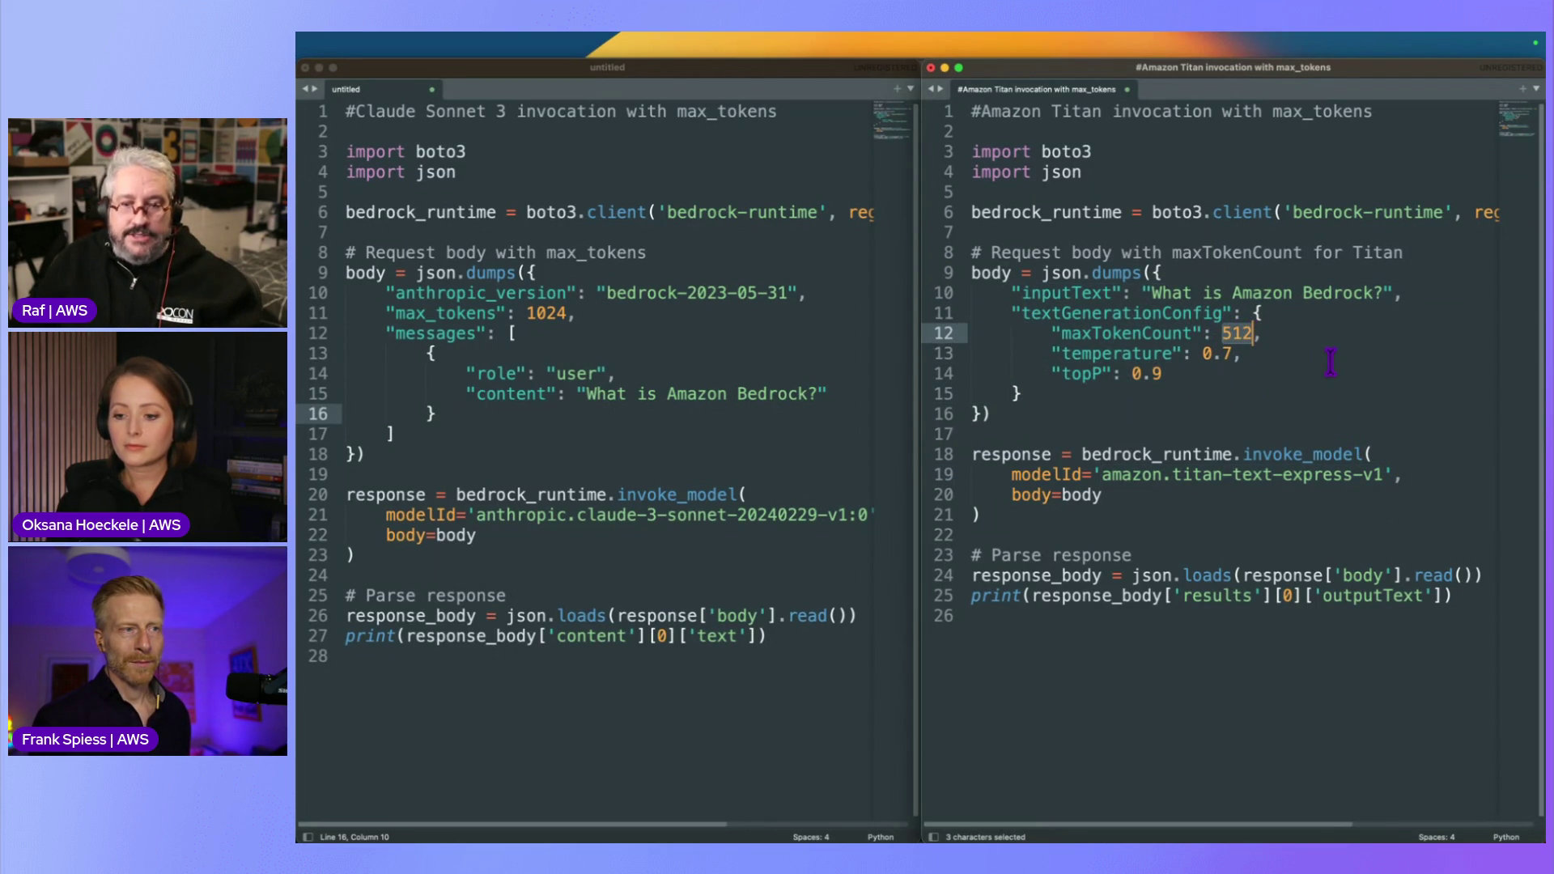
{"action": "type", "text": "100"}
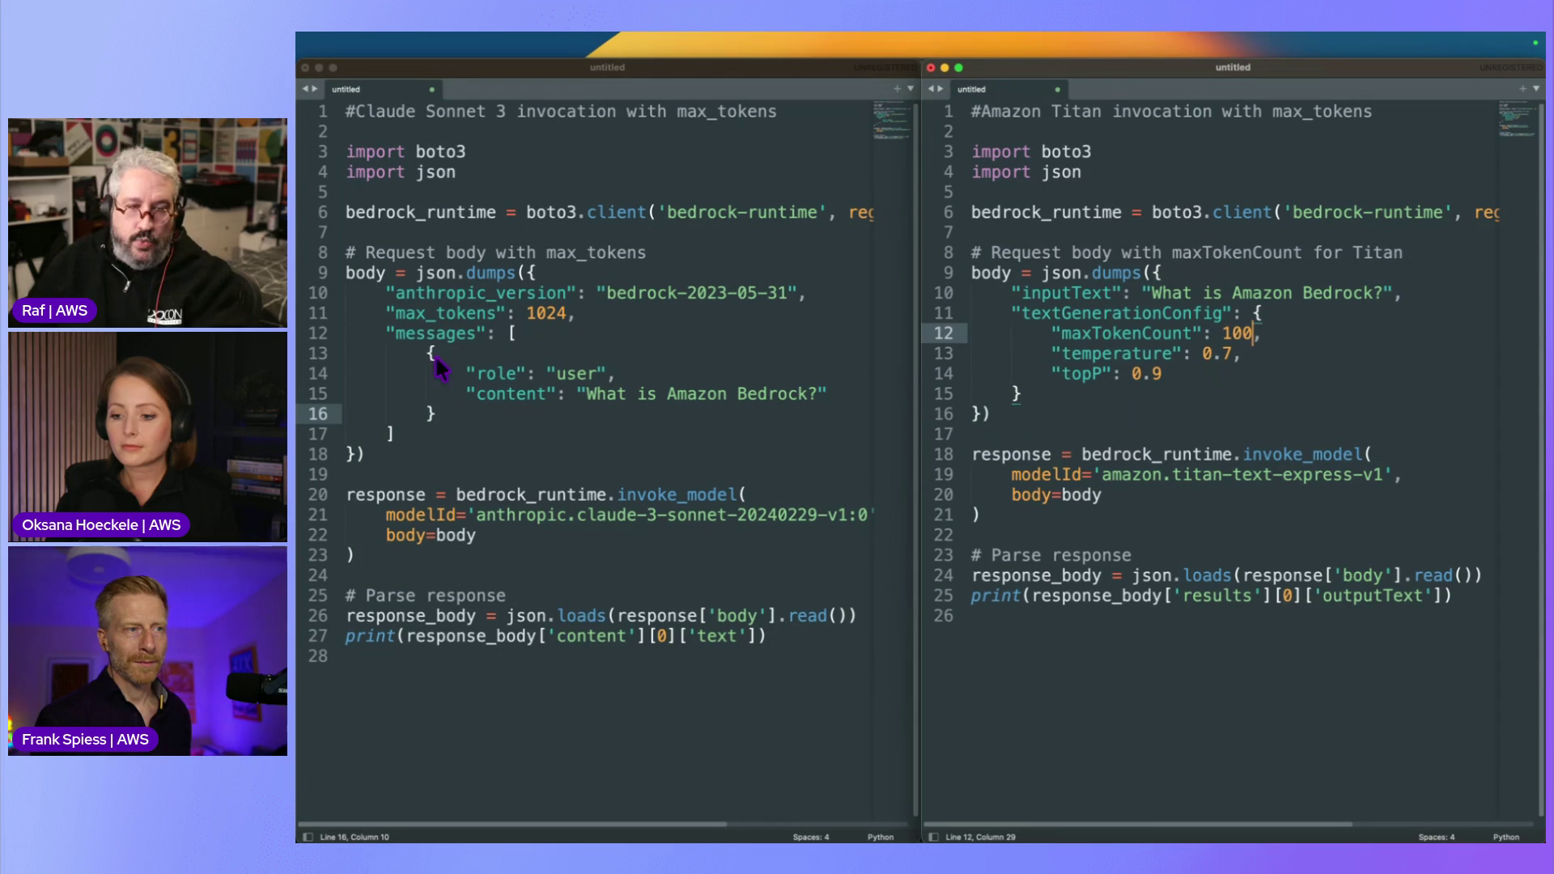
Change the Claude script's max_tokens from 1024 to 100
{"action": "left_click", "coordinate": [546, 313]}
{"action": "double_click", "coordinate": [546, 314]}
{"action": "type", "text": "100"}
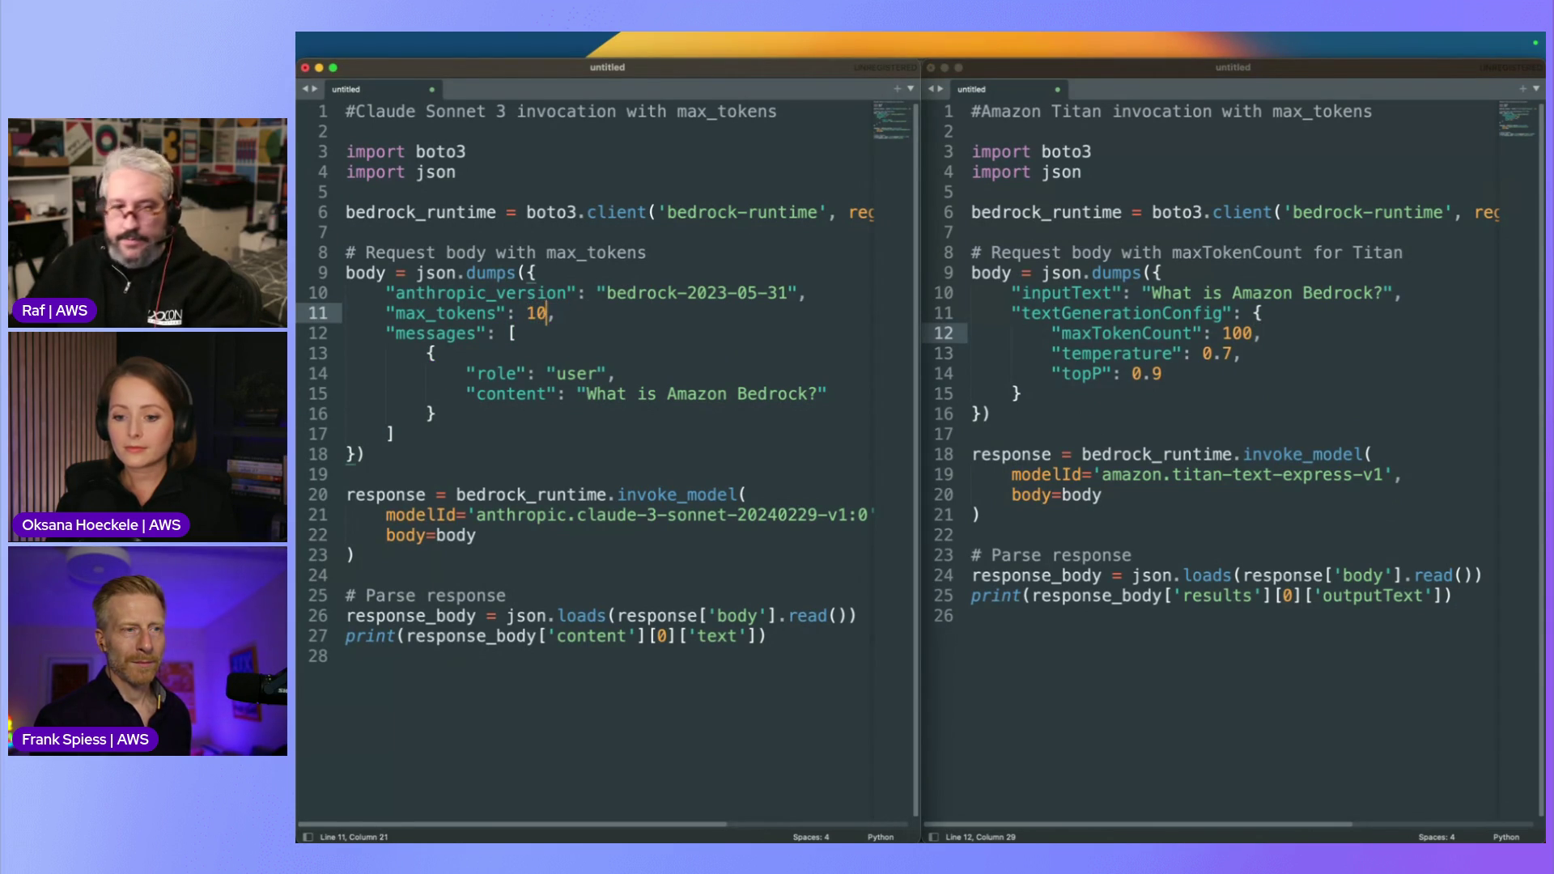
{"action": "left_click_drag", "start_coordinate": [712, 409], "coordinate": [348, 287]}
{"action": "left_click_drag", "start_coordinate": [1227, 403], "coordinate": [1102, 282]}
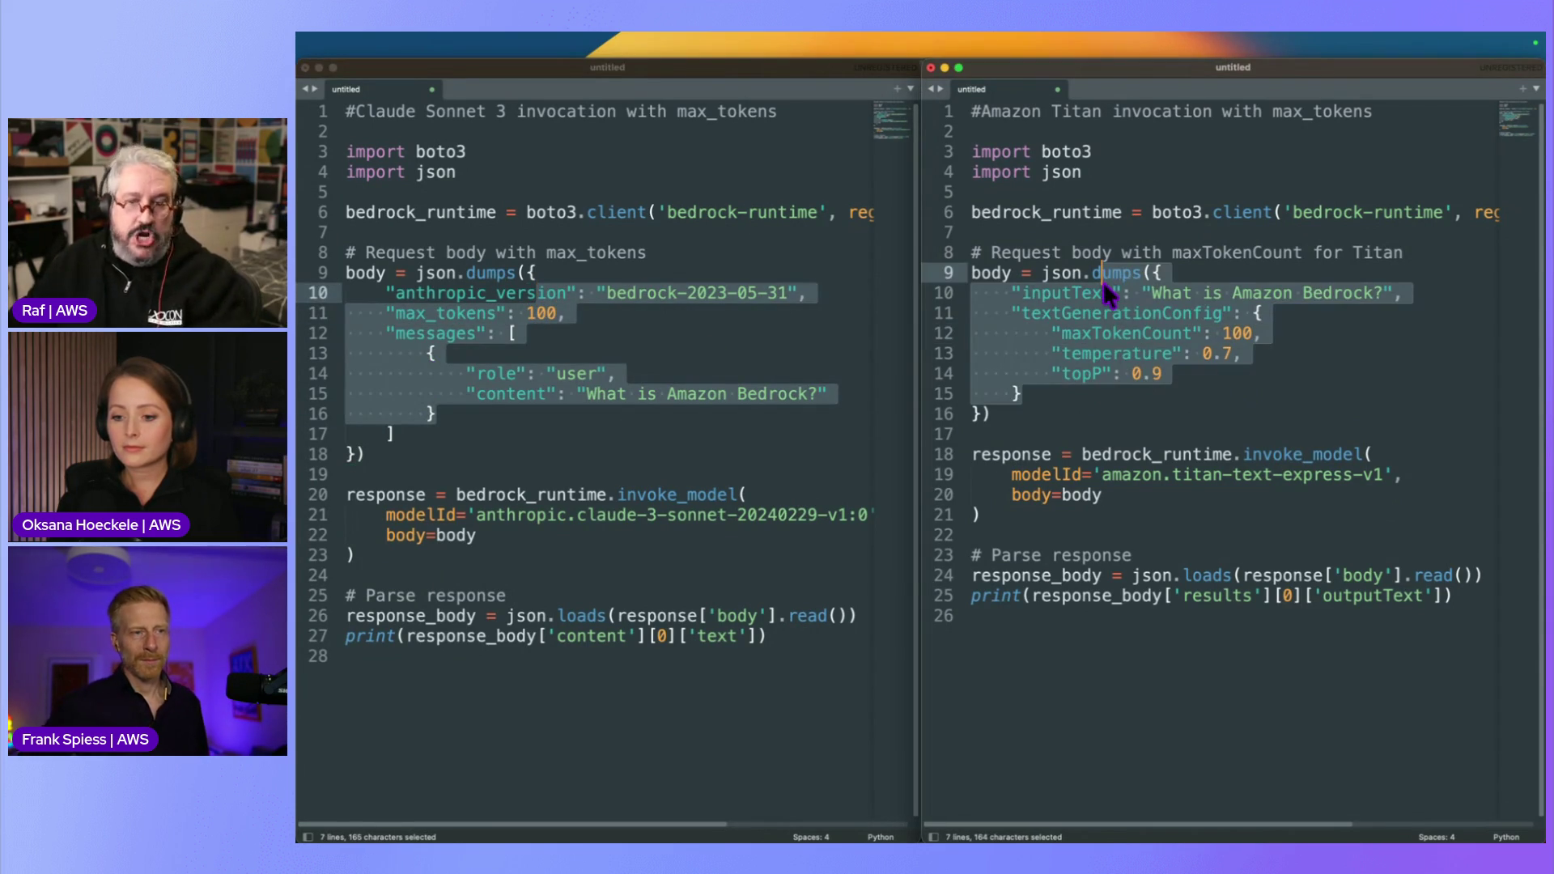
{"action": "key", "text": "super+Tab"}
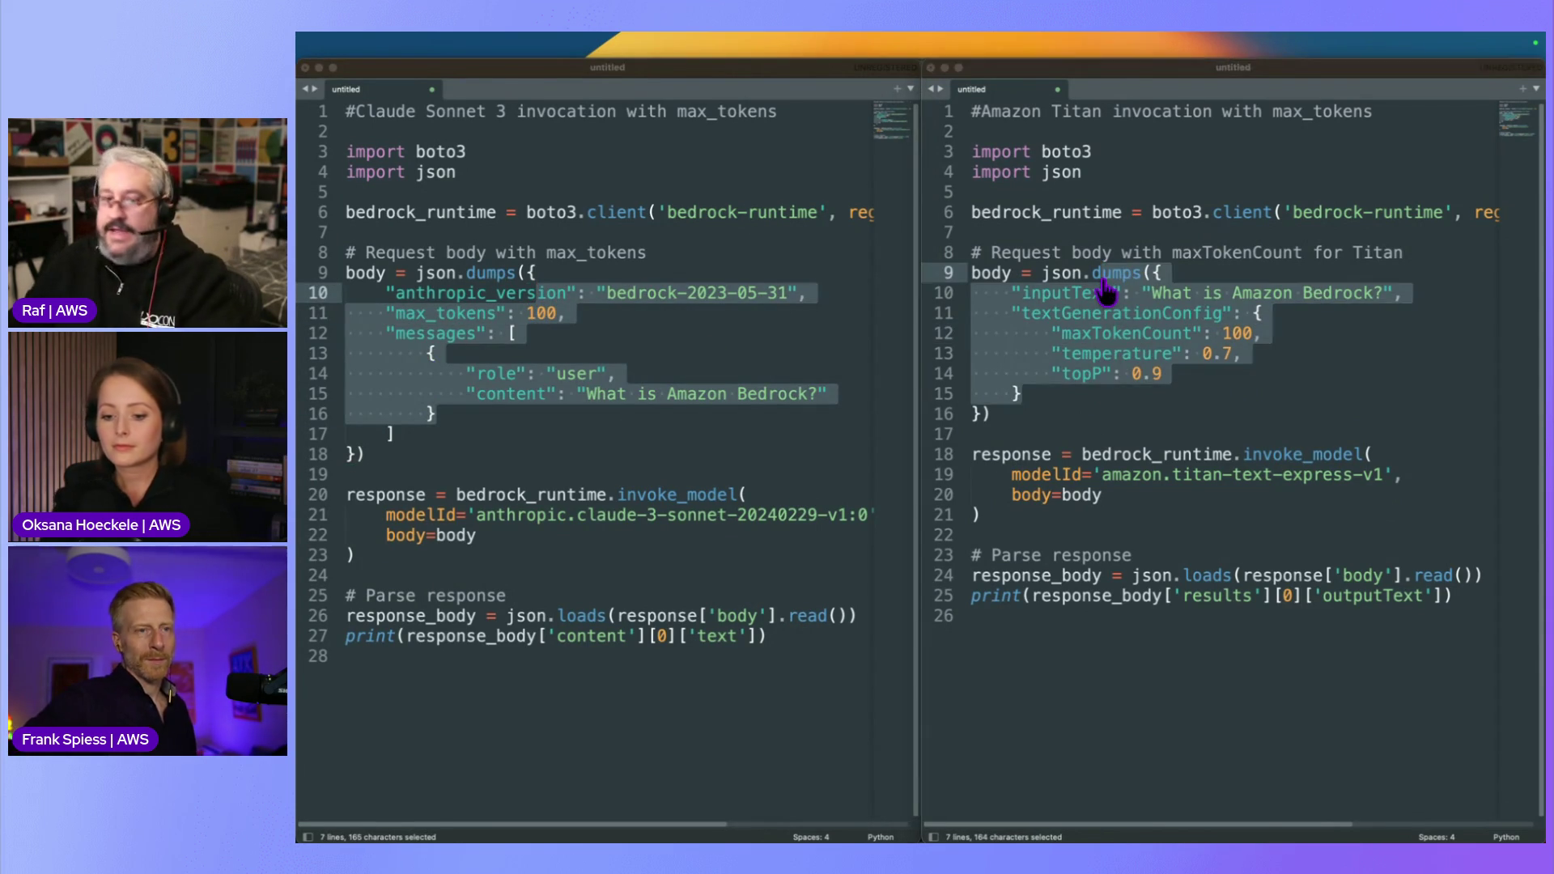
{"action": "left_click", "coordinate": [593, 311]}
{"action": "scroll", "coordinate": [756, 527], "scroll_direction": "down", "scroll_amount": 5}
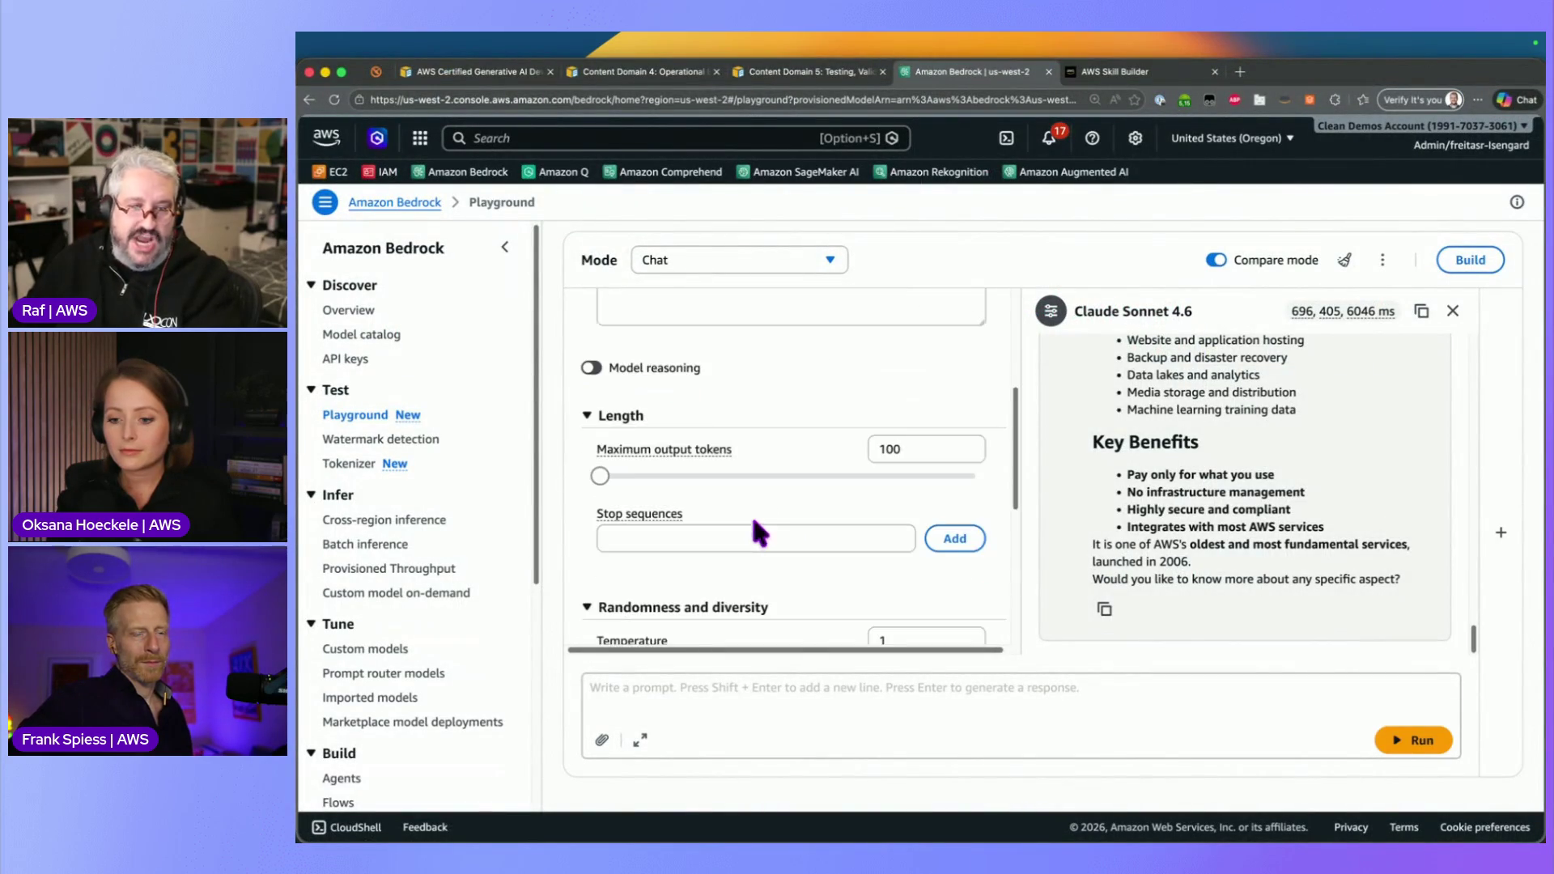
Lower Claude 3.7 Sonnet's temperature to 0.8 and Top P to 0.698
{"action": "scroll", "coordinate": [752, 522], "scroll_direction": "down", "scroll_amount": 3}
{"action": "mouse_move", "coordinate": [977, 535]}
{"action": "left_mouse_down"}
{"action": "mouse_move", "coordinate": [797, 535]}
{"action": "mouse_move", "coordinate": [935, 535]}
{"action": "mouse_move", "coordinate": [902, 536]}
{"action": "left_mouse_up"}
{"action": "scroll", "coordinate": [901, 580], "scroll_direction": "down", "scroll_amount": 2}
{"action": "left_click_drag", "start_coordinate": [977, 472], "coordinate": [864, 472]}
Back in Sublime Text, review the Claude script's max_tokens 100 and line 15 prompt
{"action": "key", "text": "super+Tab"}
{"action": "left_click_drag", "start_coordinate": [526, 314], "coordinate": [567, 314]}
{"action": "double_click", "coordinate": [599, 373]}
{"action": "left_click_drag", "start_coordinate": [606, 394], "coordinate": [808, 394]}
{"action": "left_click", "coordinate": [669, 421]}
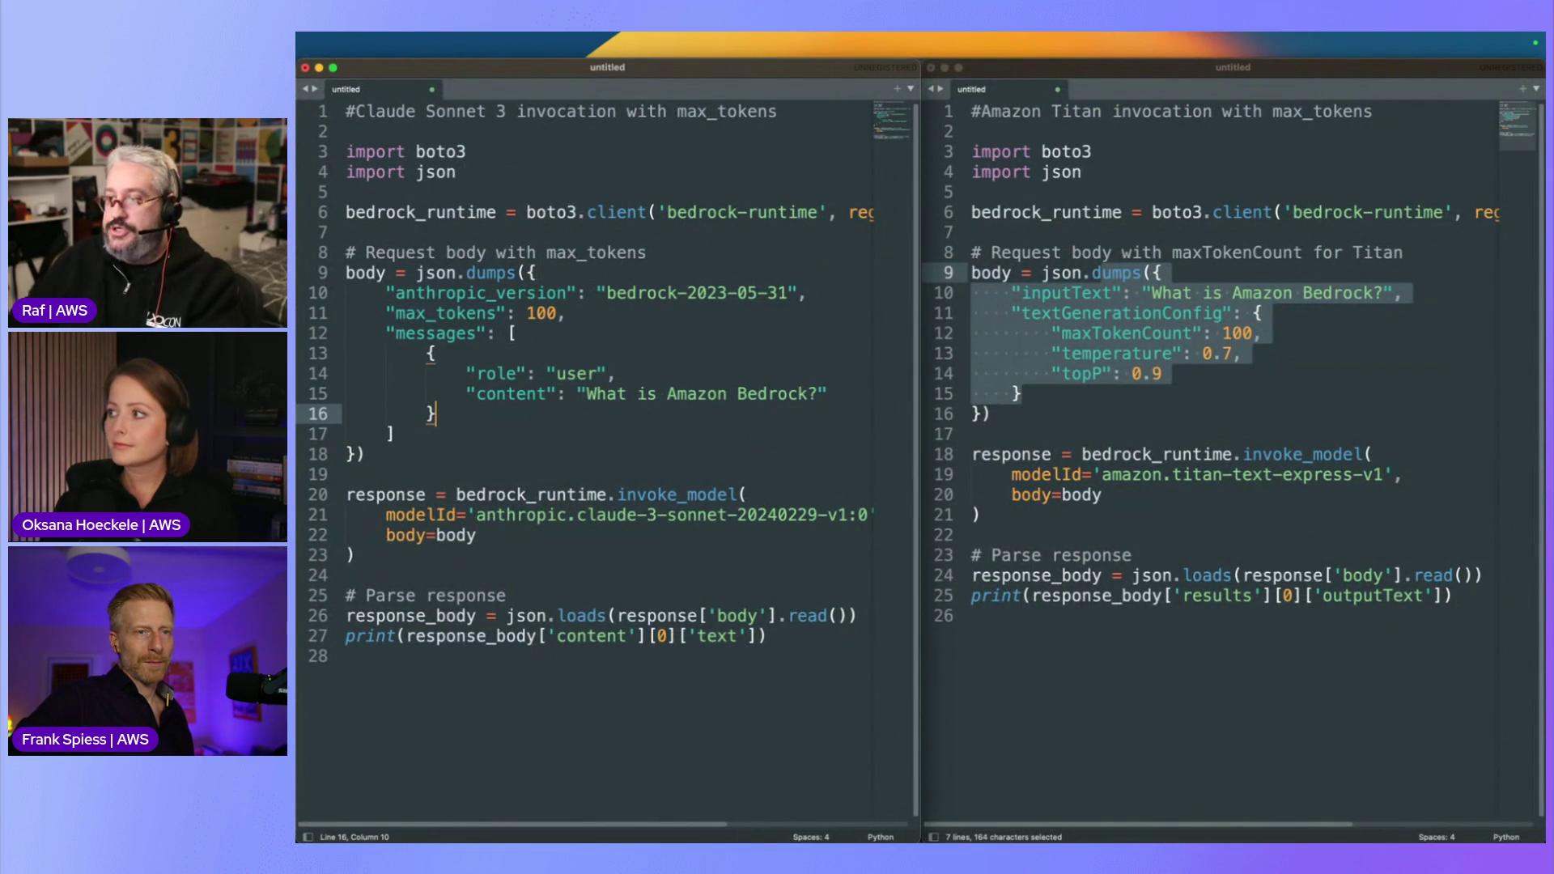
Switch from Sublime Text to the Firefox window showing the GenAI-Dev-Episode-4 trivia join page
{"action": "key", "text": "super+Tab"}
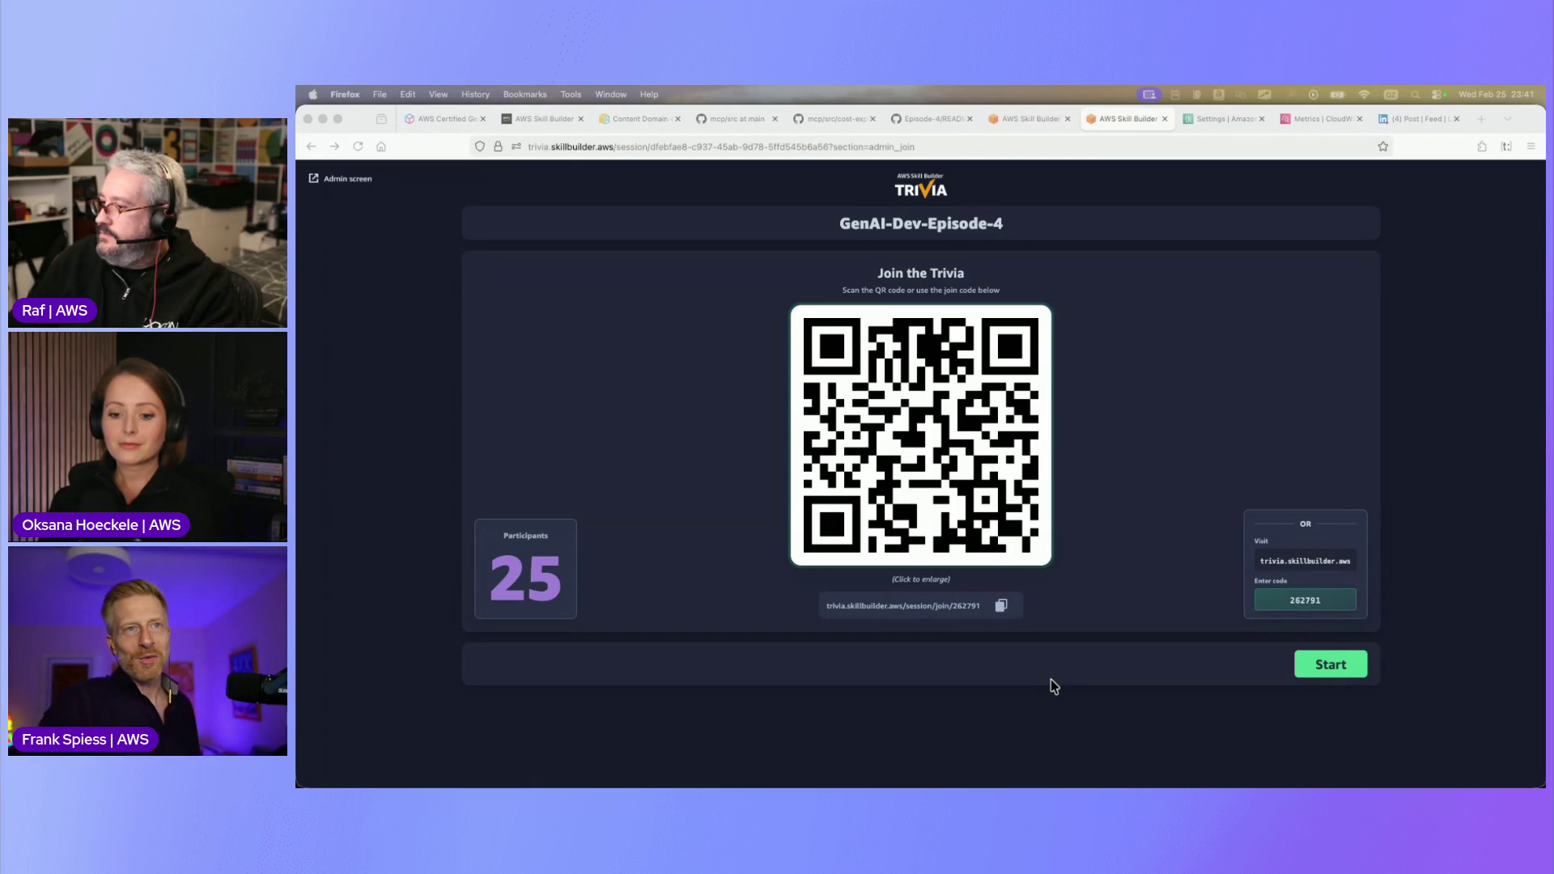
Start the GenAI-Dev-Episode-4 trivia round, then show the leaderboard with its top score of 238
{"action": "left_click", "coordinate": [1335, 675]}
{"action": "left_click", "coordinate": [1337, 672]}
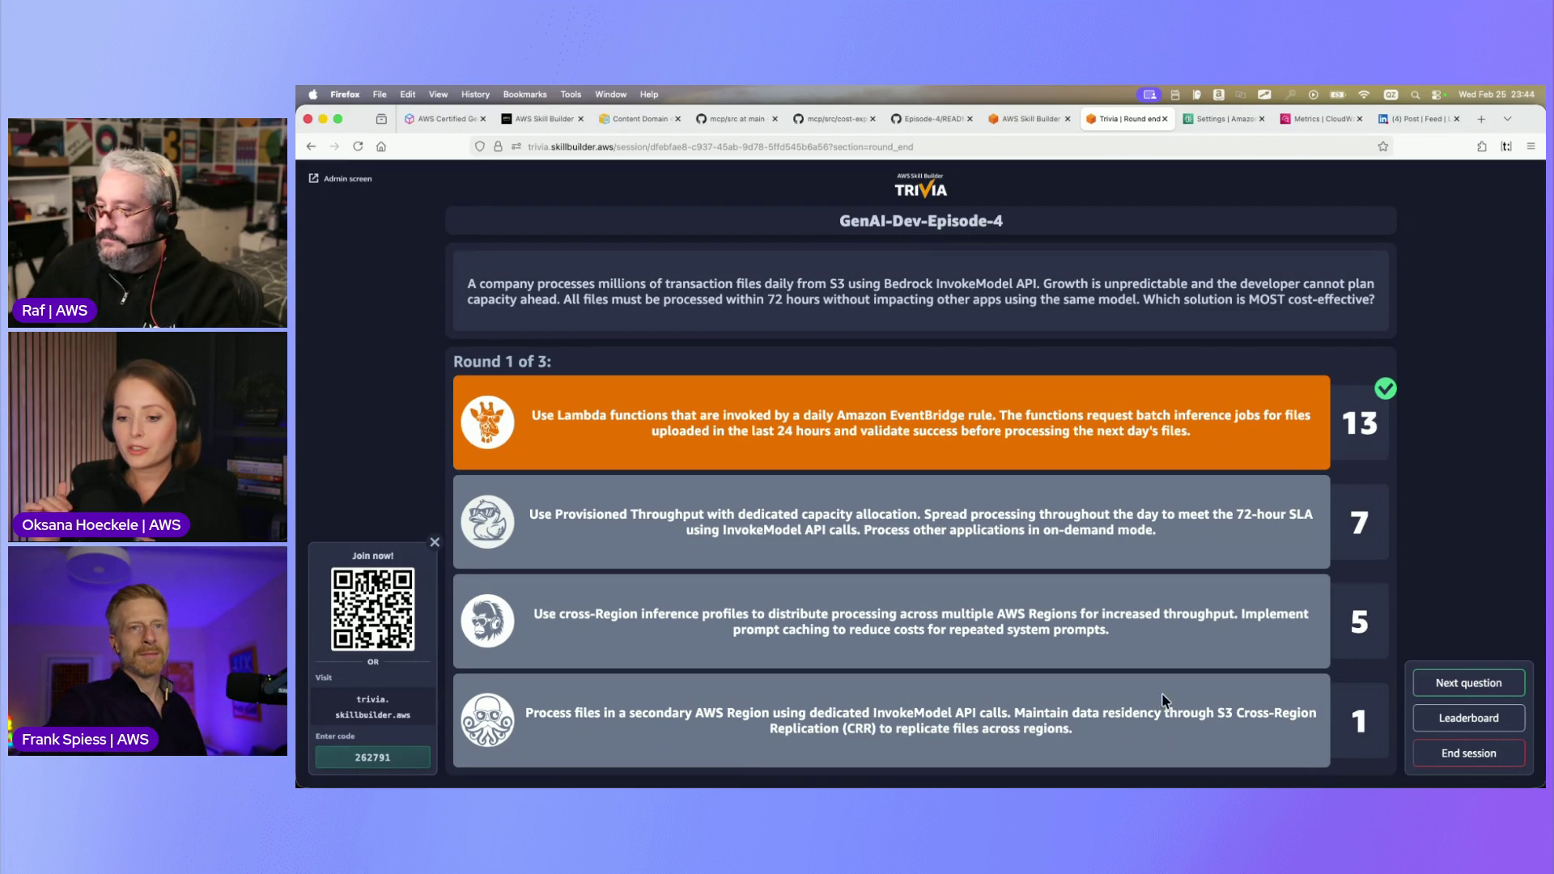
{"action": "left_click", "coordinate": [1483, 729]}
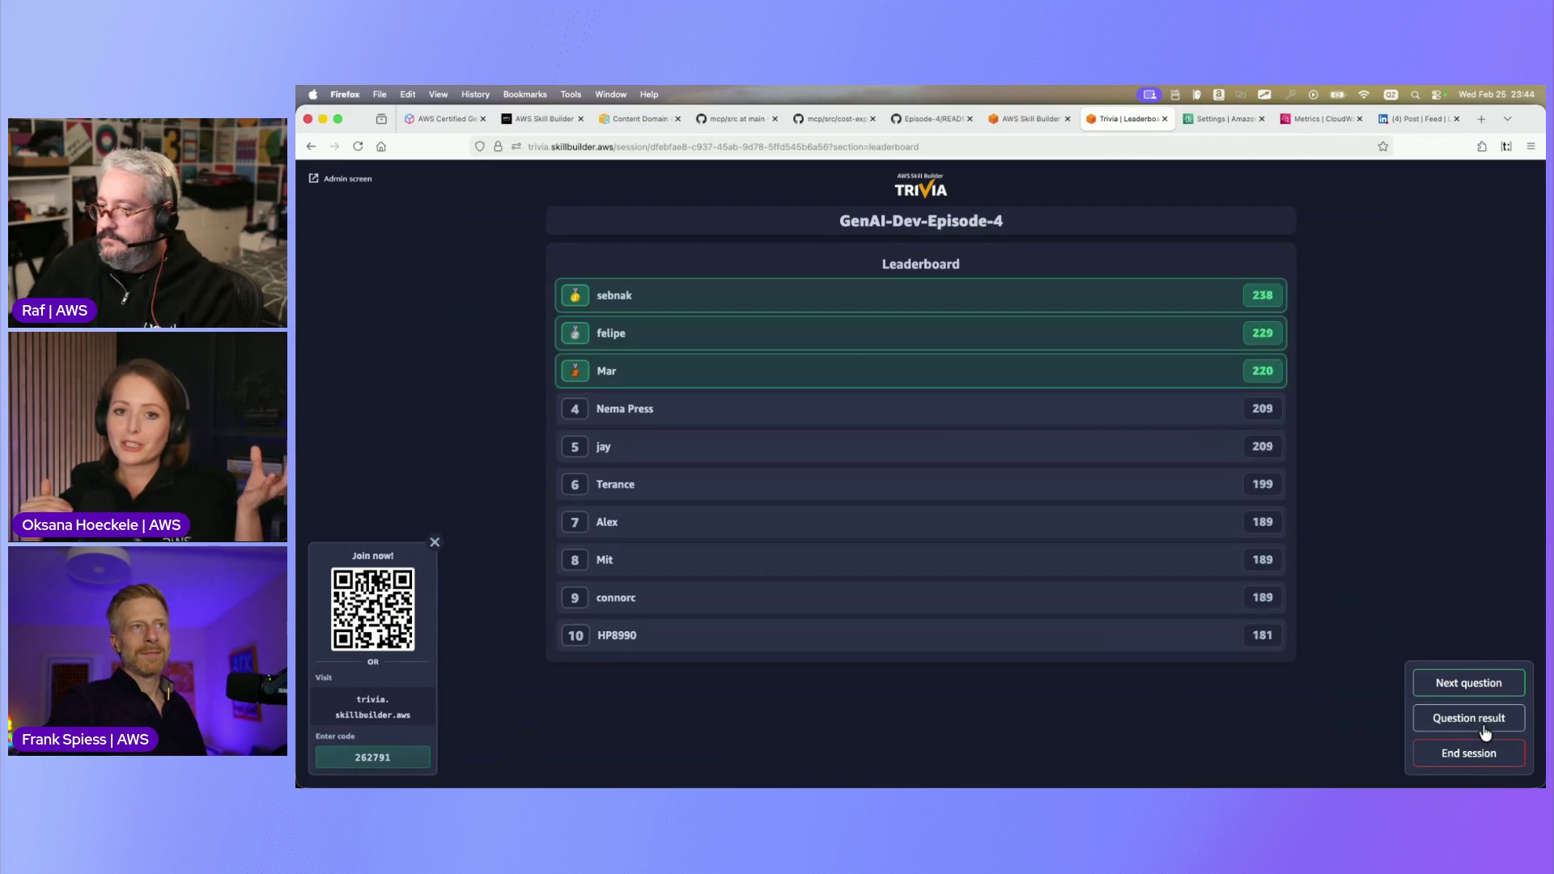
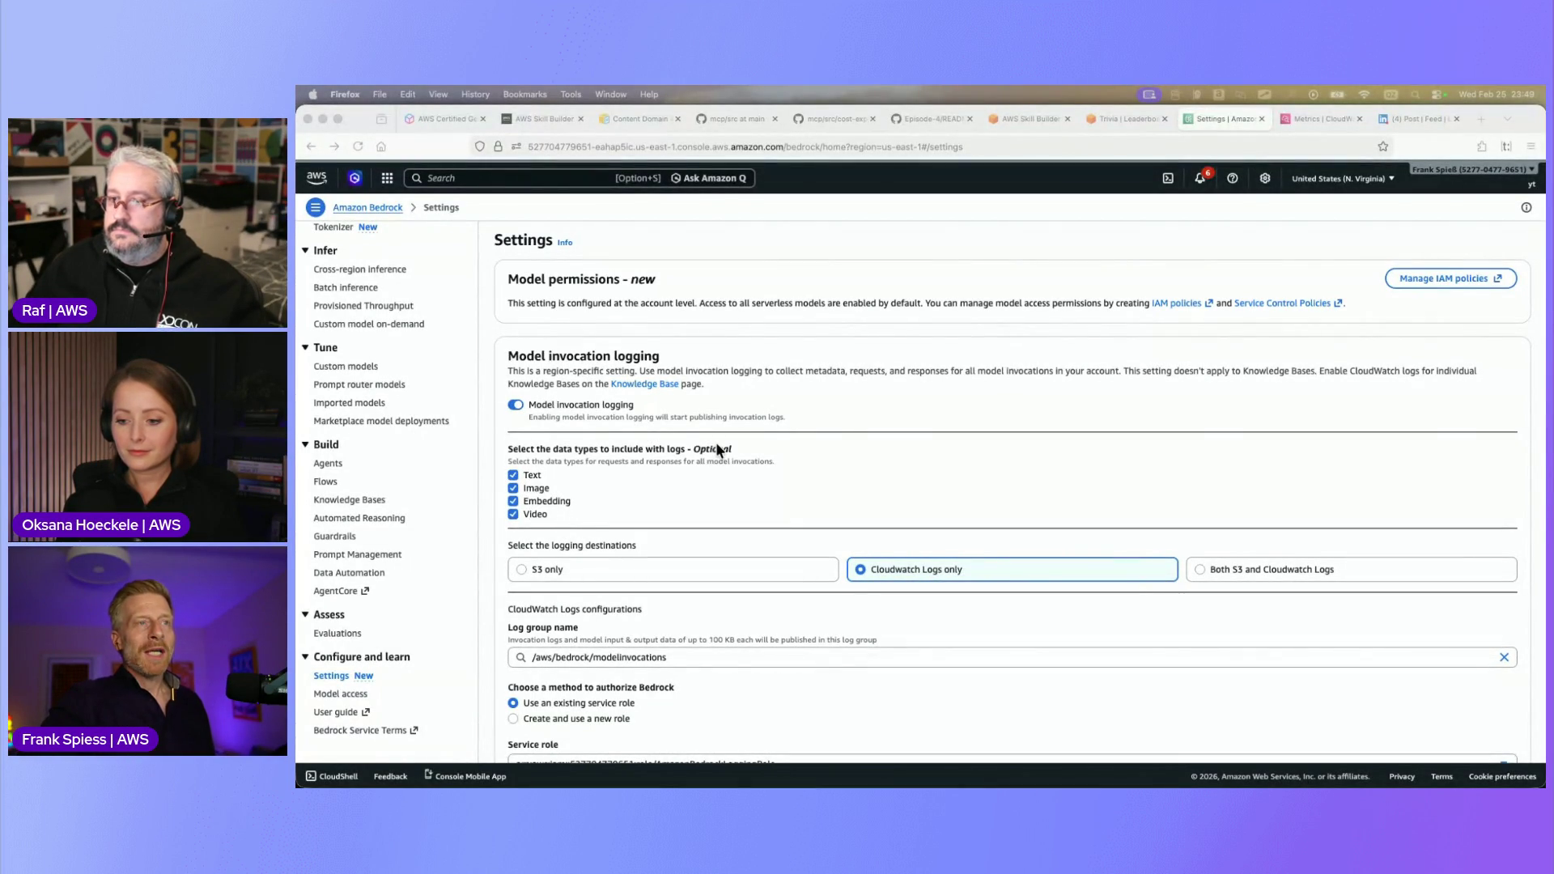
Review Bedrock's model invocation logging settings, then open the CloudWatch log groups list
{"action": "scroll", "coordinate": [842, 445], "scroll_direction": "down", "scroll_amount": 2}
{"action": "scroll", "coordinate": [841, 453], "scroll_direction": "down", "scroll_amount": 2}
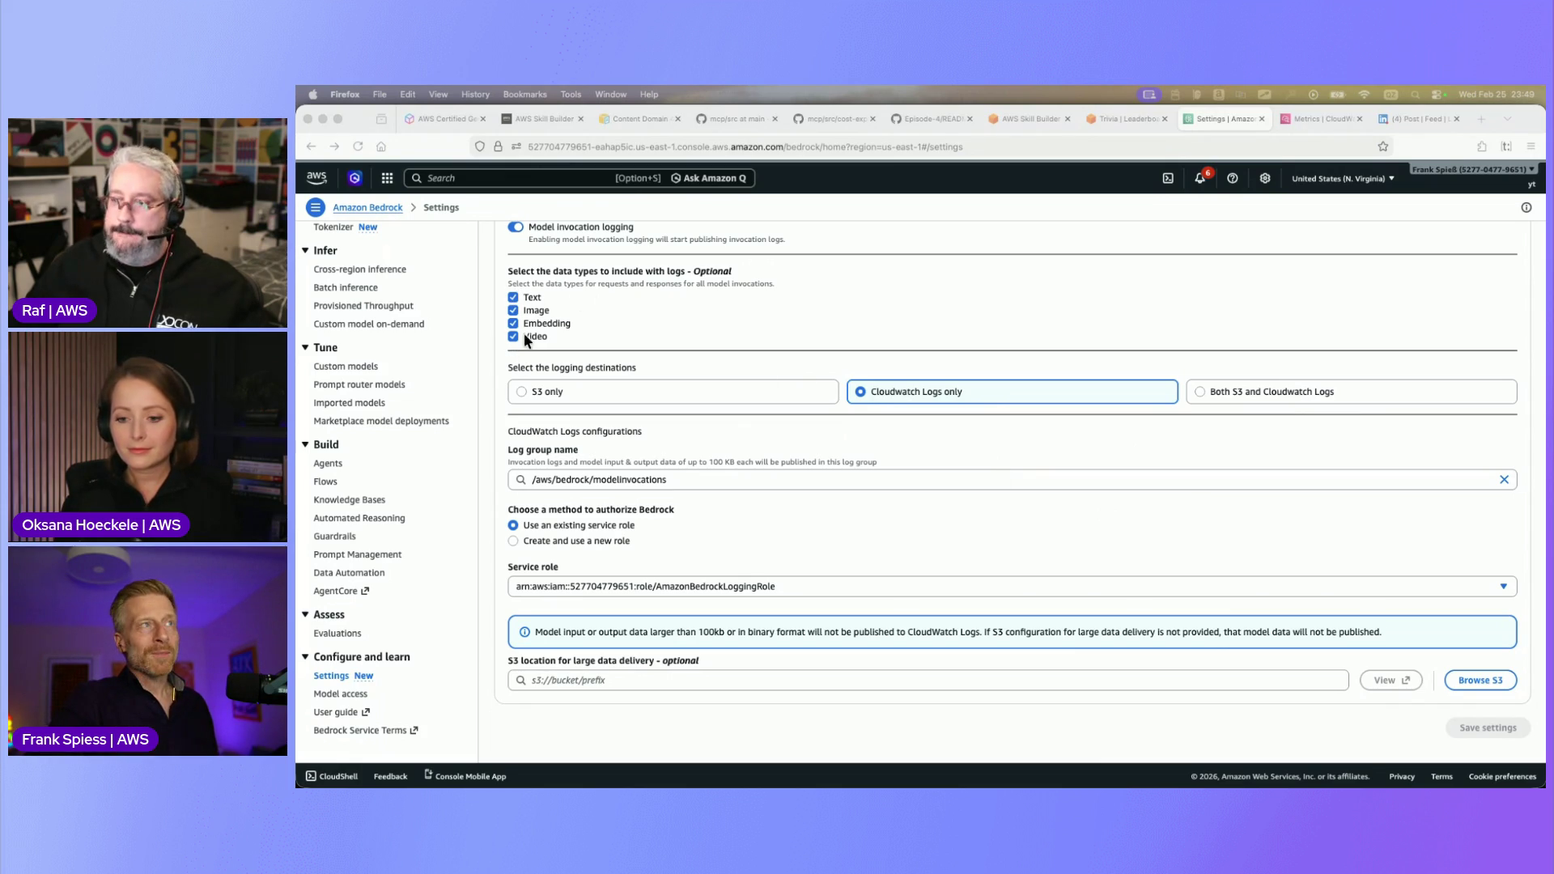
{"action": "left_click", "coordinate": [1318, 118]}
{"action": "left_click", "coordinate": [323, 479]}
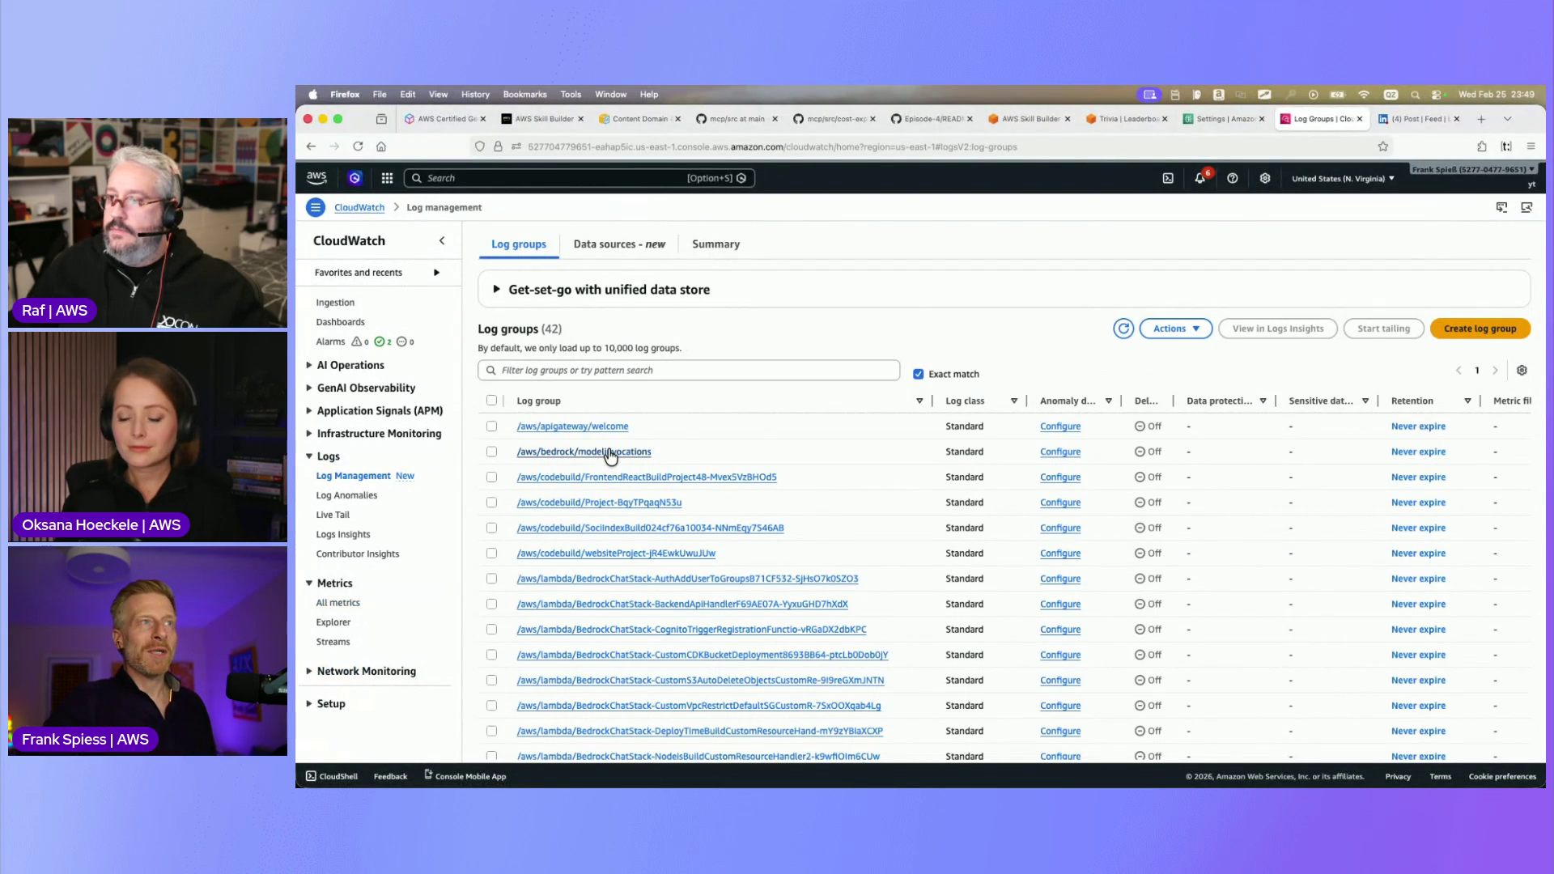
Inspect the second event's prompt/response JSON in /aws/bedrock/modelinvocations, then return to the trivia
{"action": "left_click", "coordinate": [607, 452]}
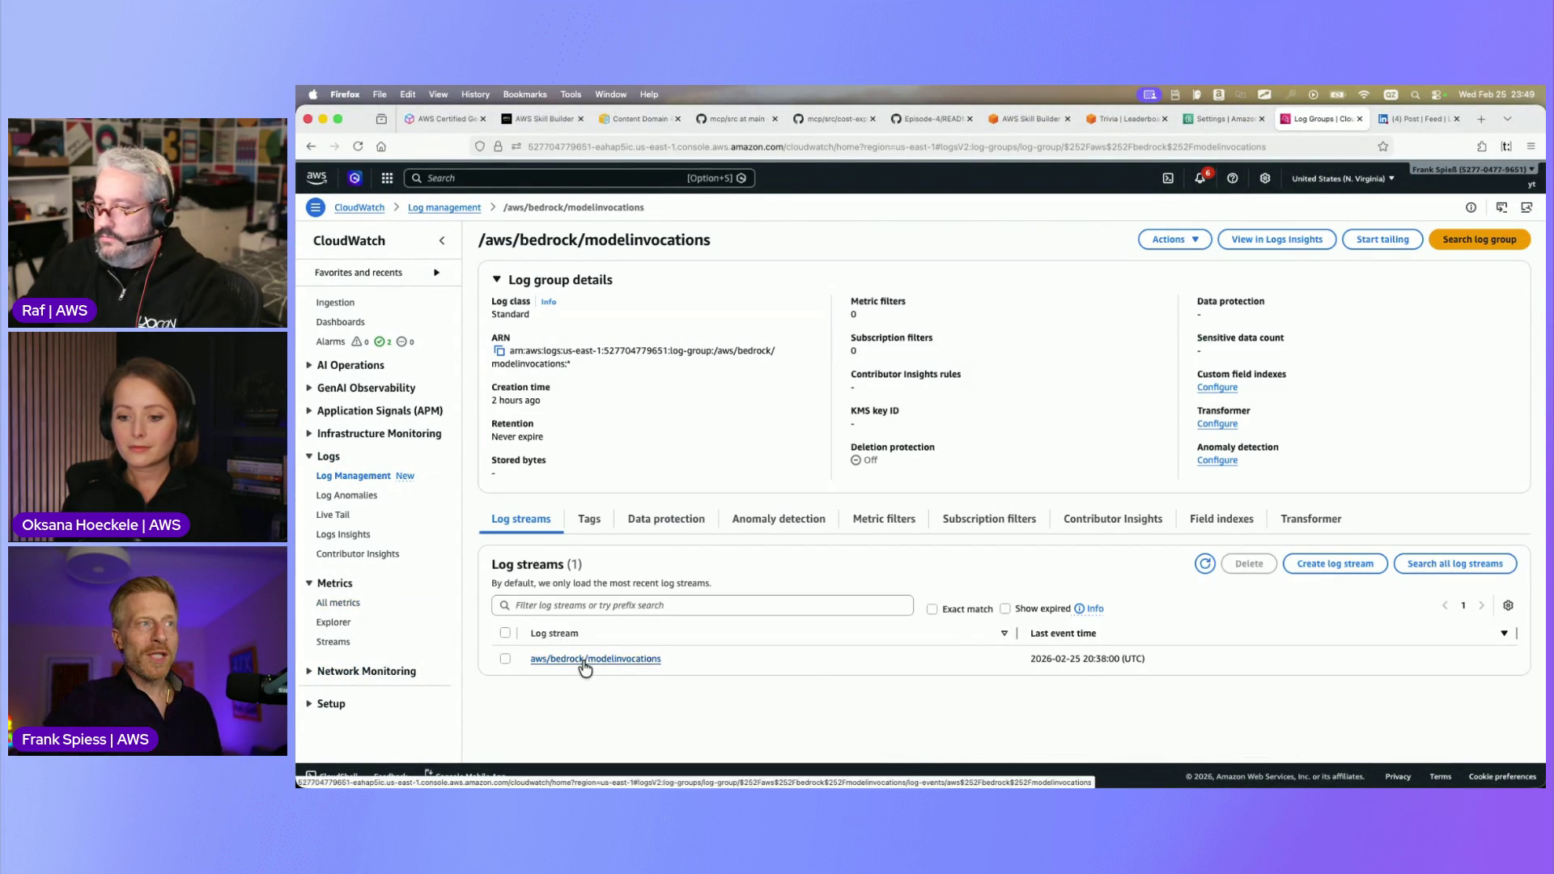
{"action": "left_click", "coordinate": [581, 658]}
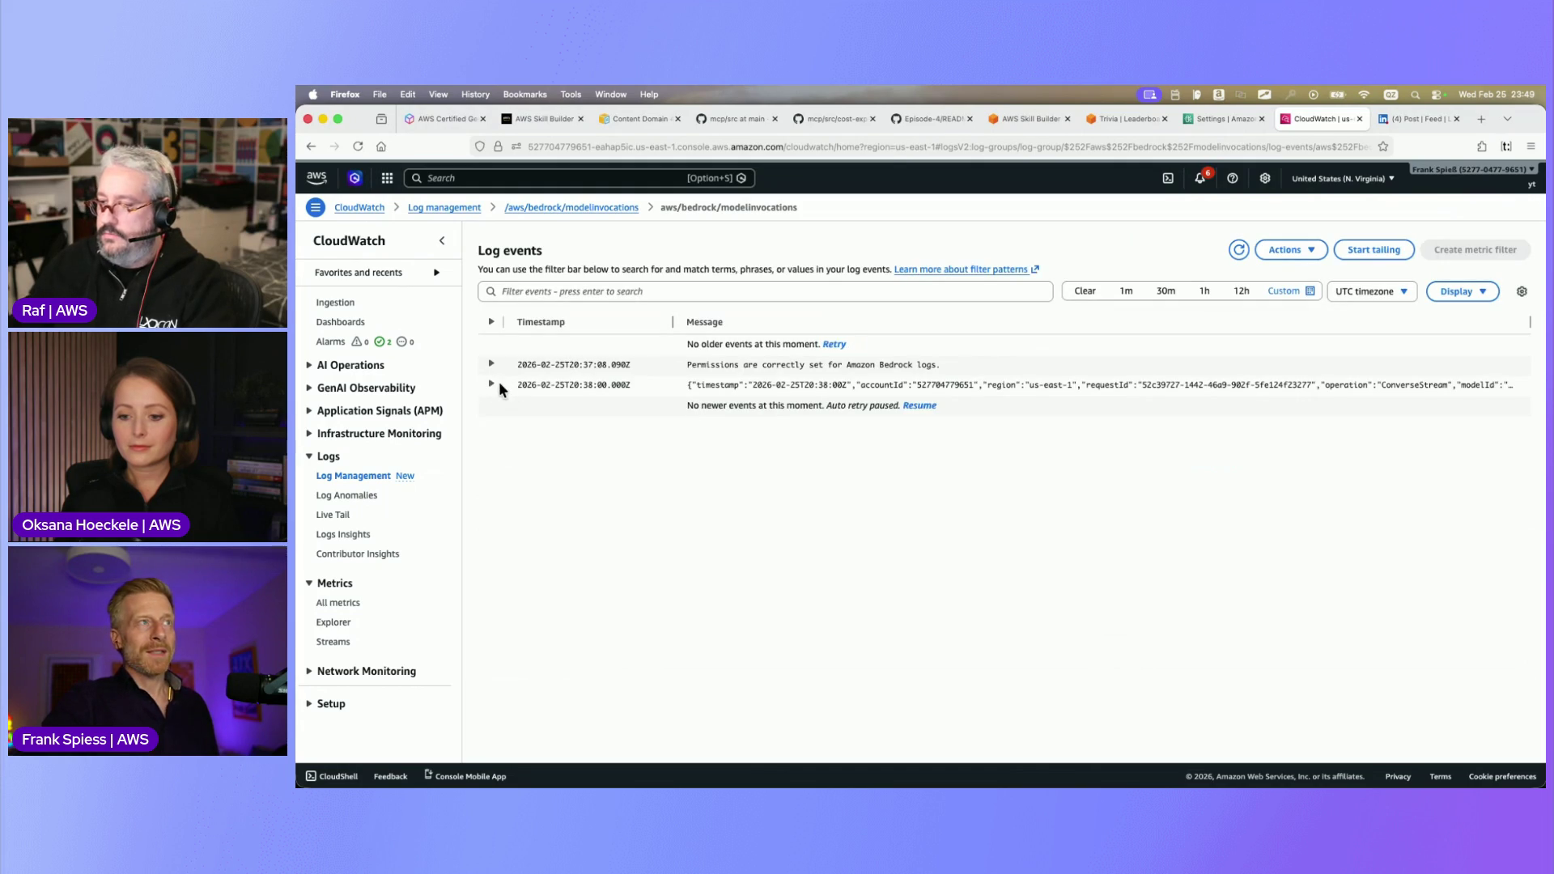
{"action": "left_click", "coordinate": [491, 384]}
{"action": "scroll", "coordinate": [991, 548], "scroll_direction": "down", "scroll_amount": 1}
{"action": "scroll", "coordinate": [990, 548], "scroll_direction": "down", "scroll_amount": 3}
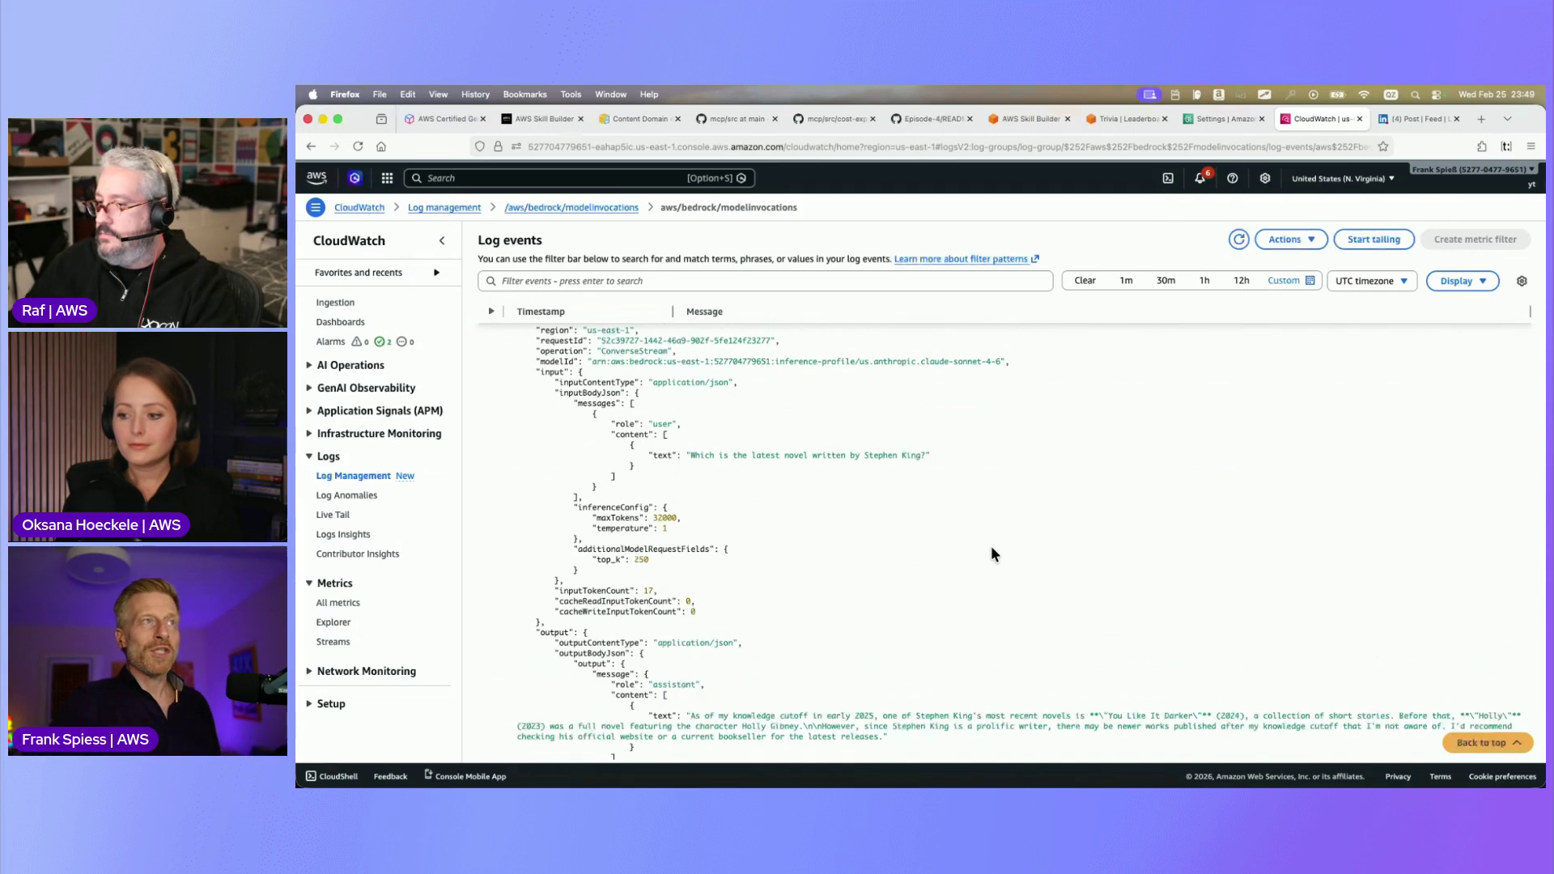
{"action": "scroll", "coordinate": [960, 545], "scroll_direction": "up", "scroll_amount": 1}
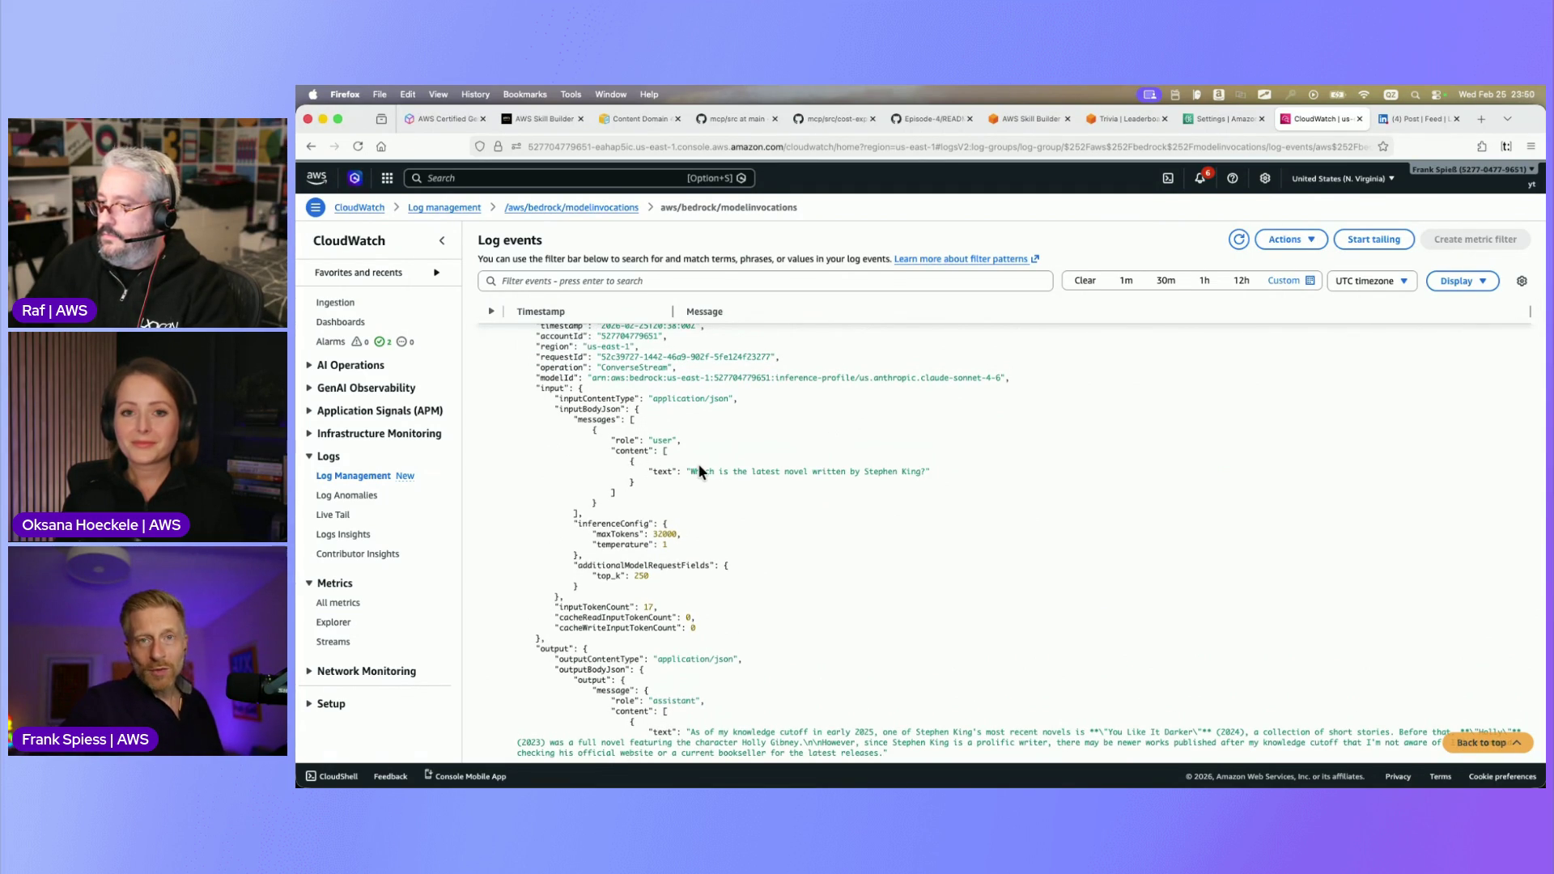
{"action": "scroll", "coordinate": [782, 518], "scroll_direction": "down", "scroll_amount": 3}
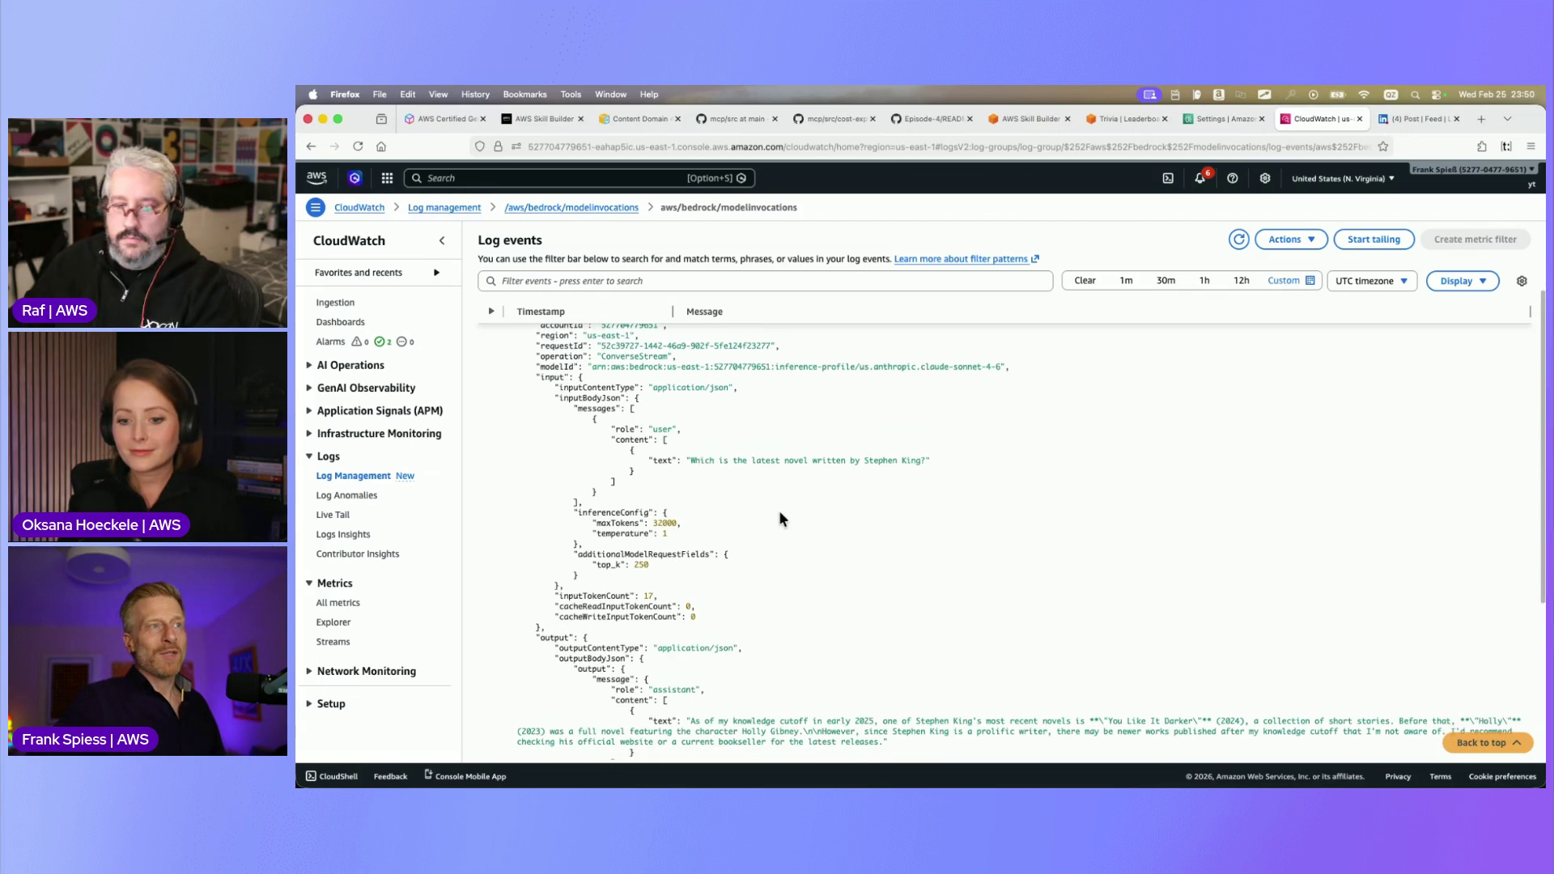
{"action": "scroll", "coordinate": [779, 518], "scroll_direction": "down", "scroll_amount": 2}
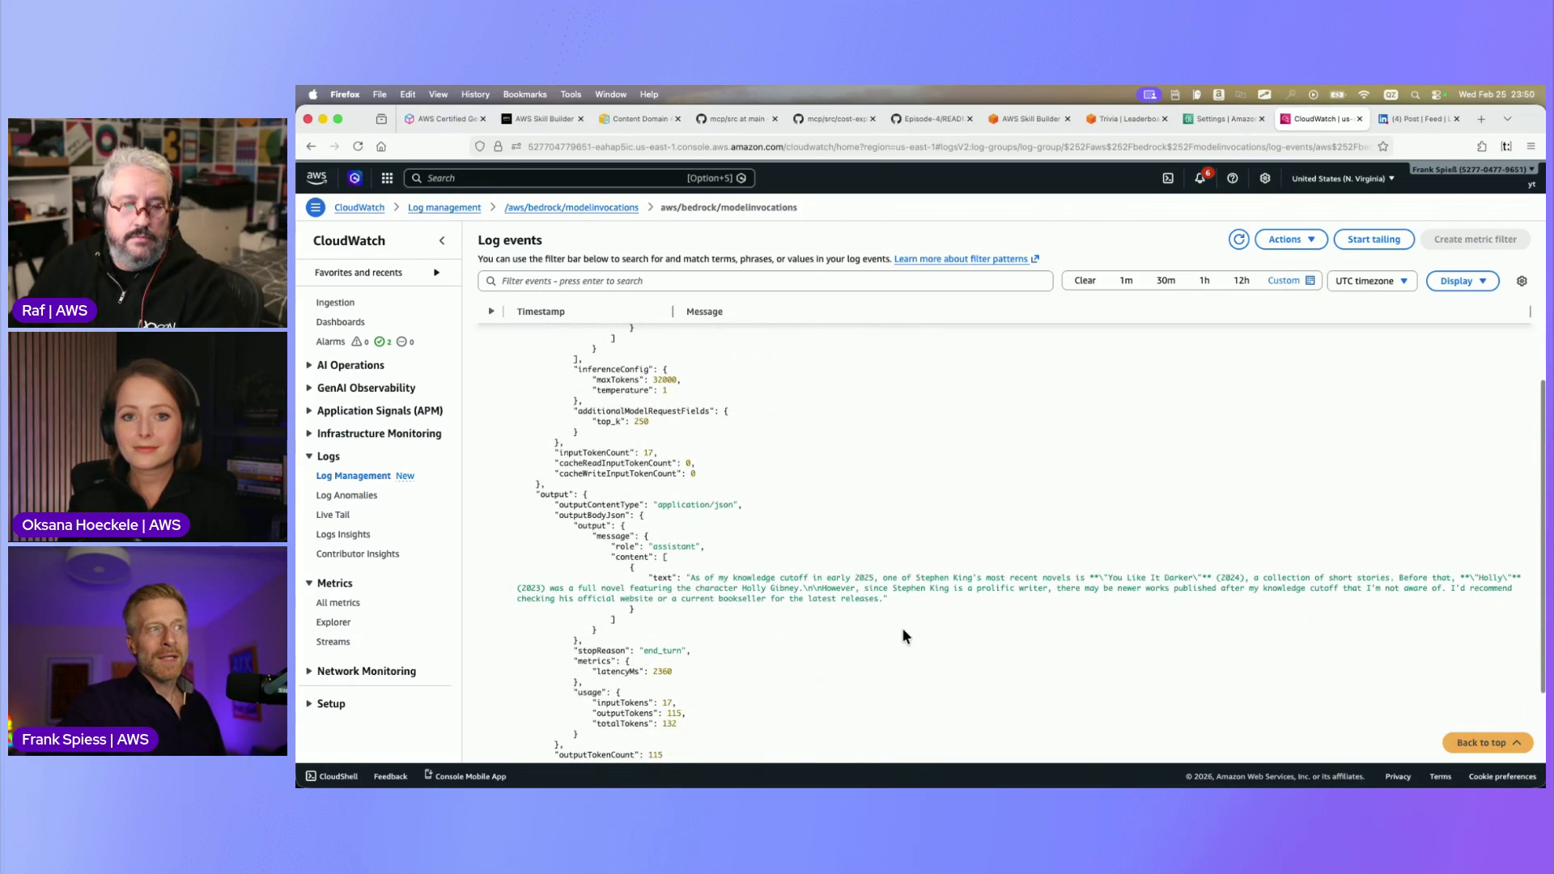
{"action": "scroll", "coordinate": [902, 628], "scroll_direction": "down", "scroll_amount": 1}
{"action": "scroll", "coordinate": [902, 628], "scroll_direction": "down", "scroll_amount": 2}
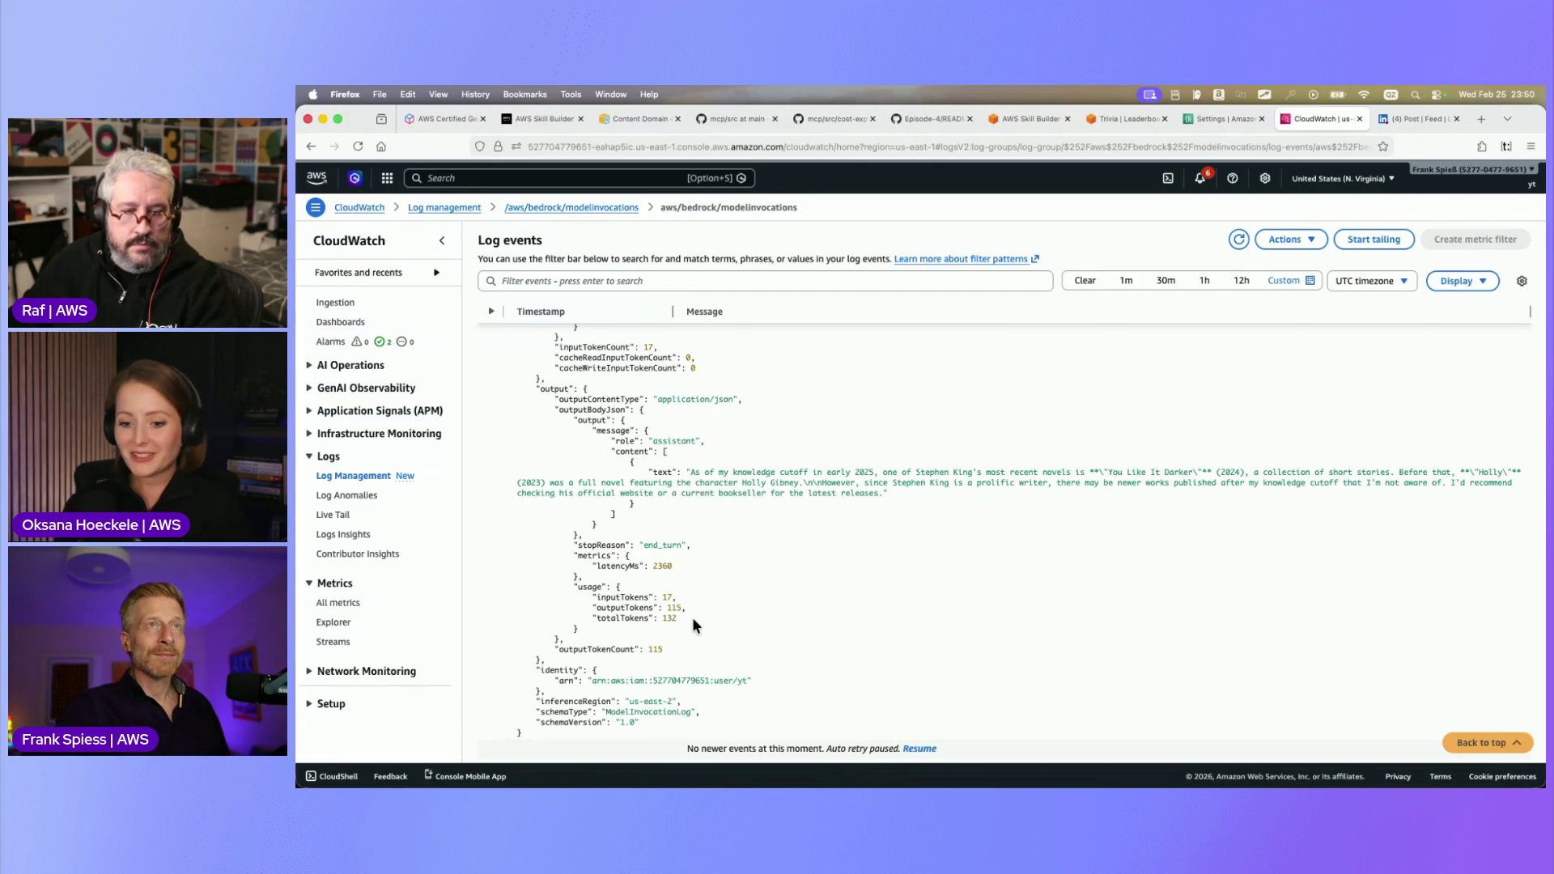
{"action": "left_click", "coordinate": [1127, 120]}
Run the round 2 help-desk triage question through to its results
{"action": "left_click", "coordinate": [1482, 696]}
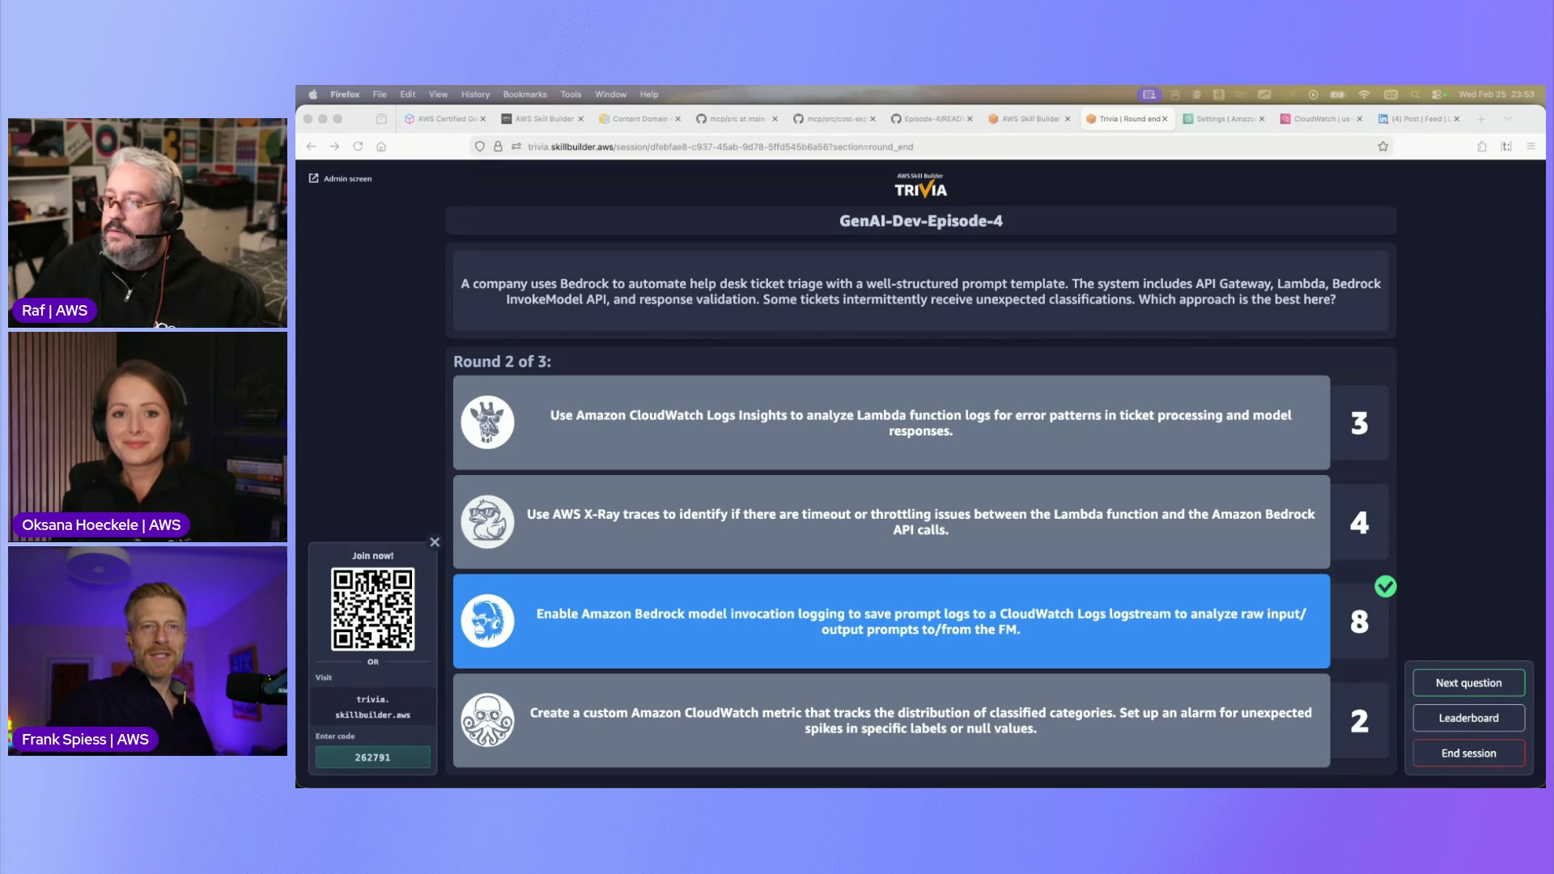
{"action": "left_click", "coordinate": [1479, 687]}
Run the round 3 question until the requestMetadata user ID answer is revealed
{"action": "left_click", "coordinate": [1480, 685]}
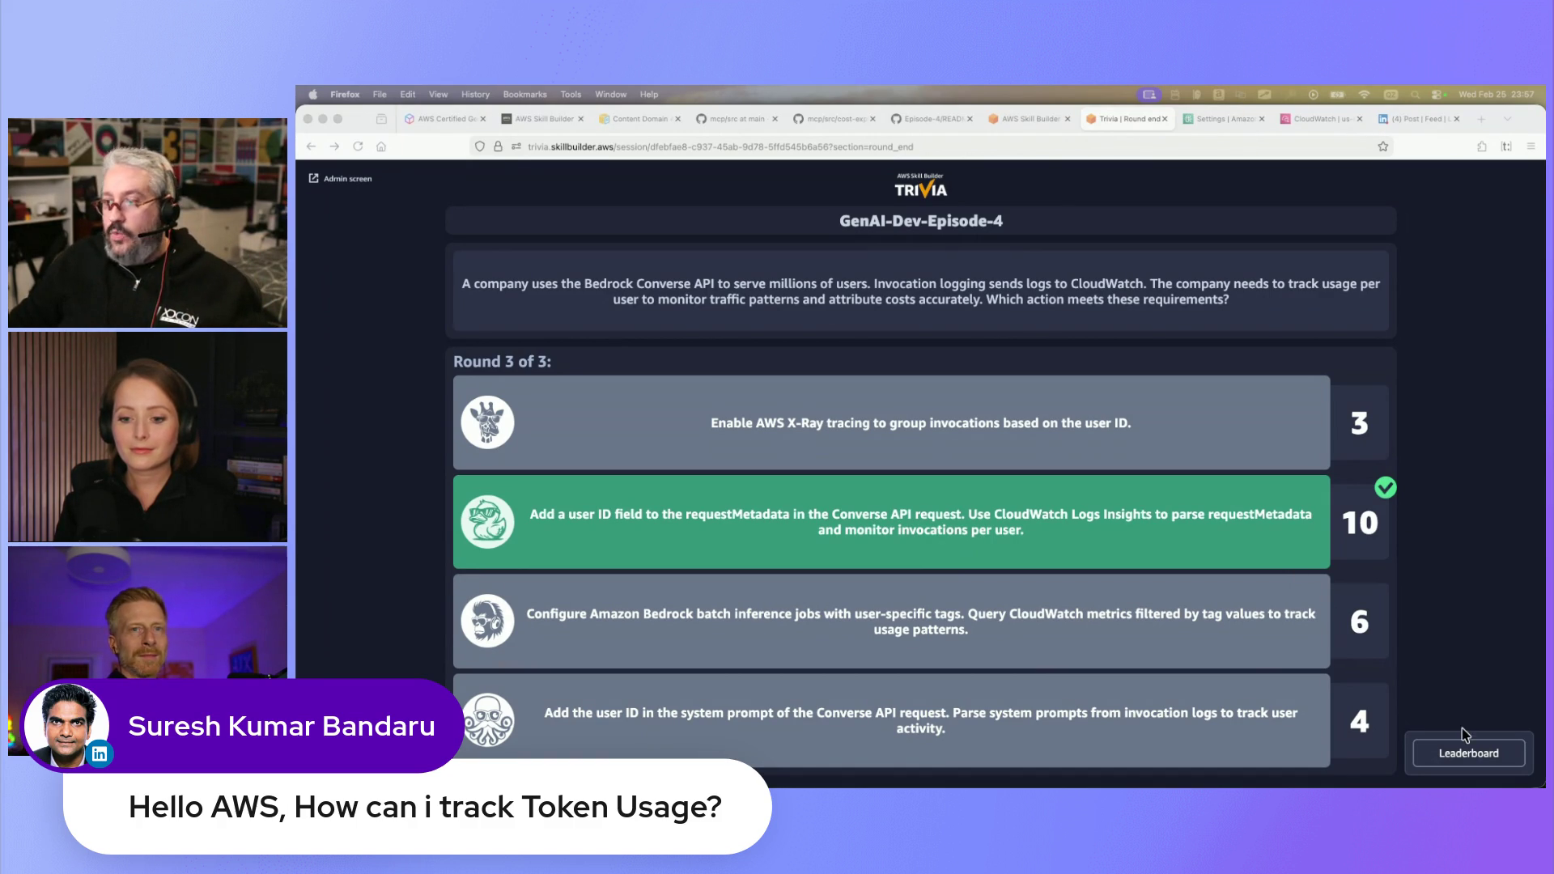
{"action": "left_click", "coordinate": [1466, 755]}
Show the final trivia leaderboard ranking all players
{"action": "left_click", "coordinate": [1467, 756]}
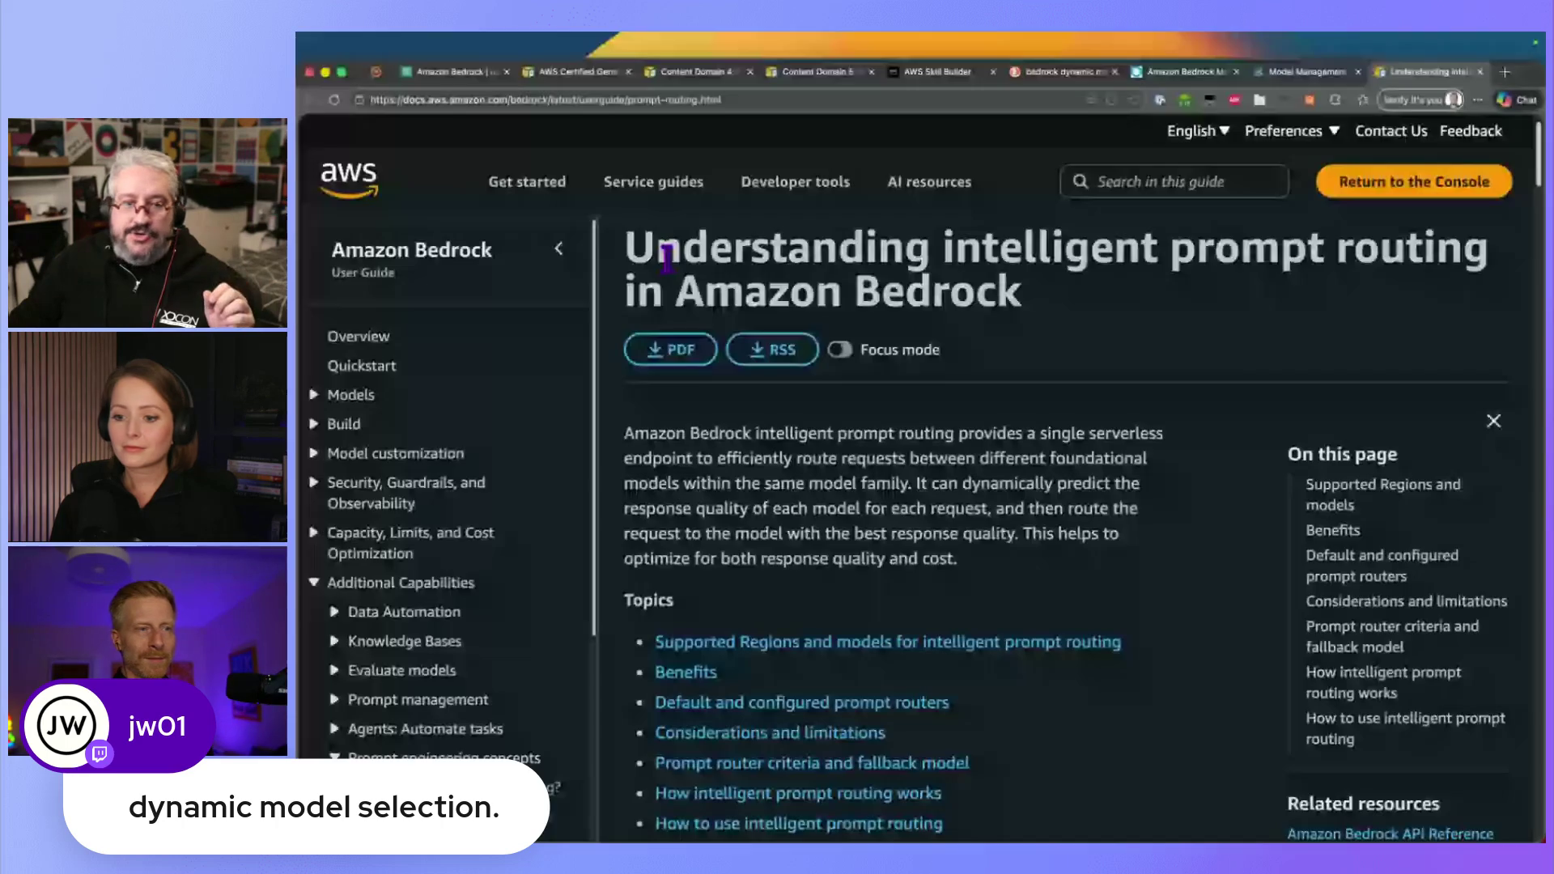
Highlight the prompt routing page title and 'Amazon Bedrock' in the intro paragraph
{"action": "left_click_drag", "start_coordinate": [684, 249], "coordinate": [1090, 250]}
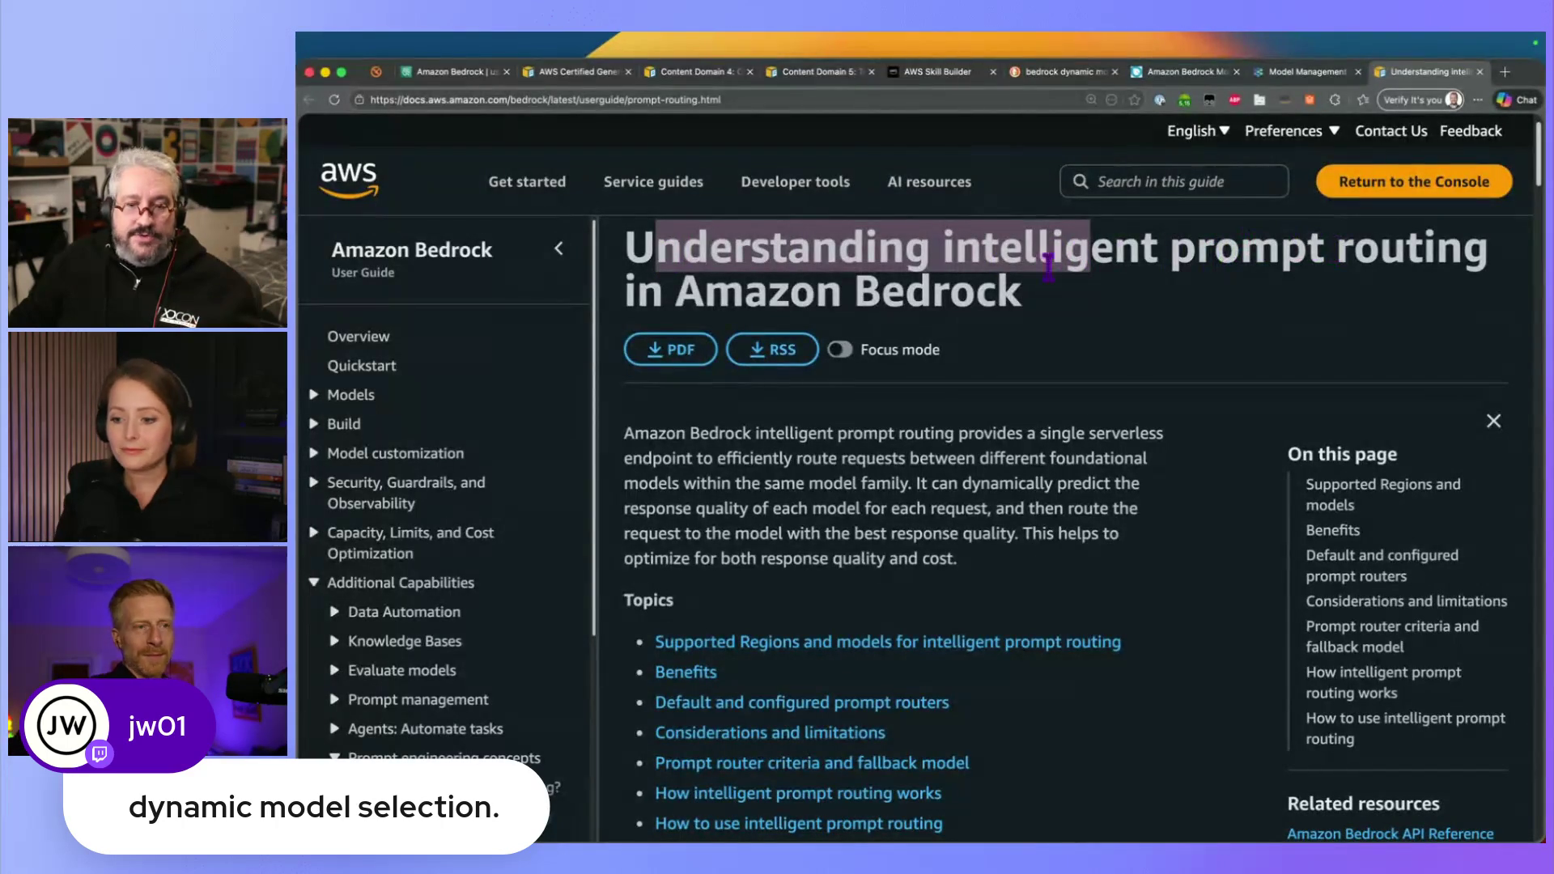
{"action": "left_click_drag", "start_coordinate": [684, 290], "coordinate": [953, 290]}
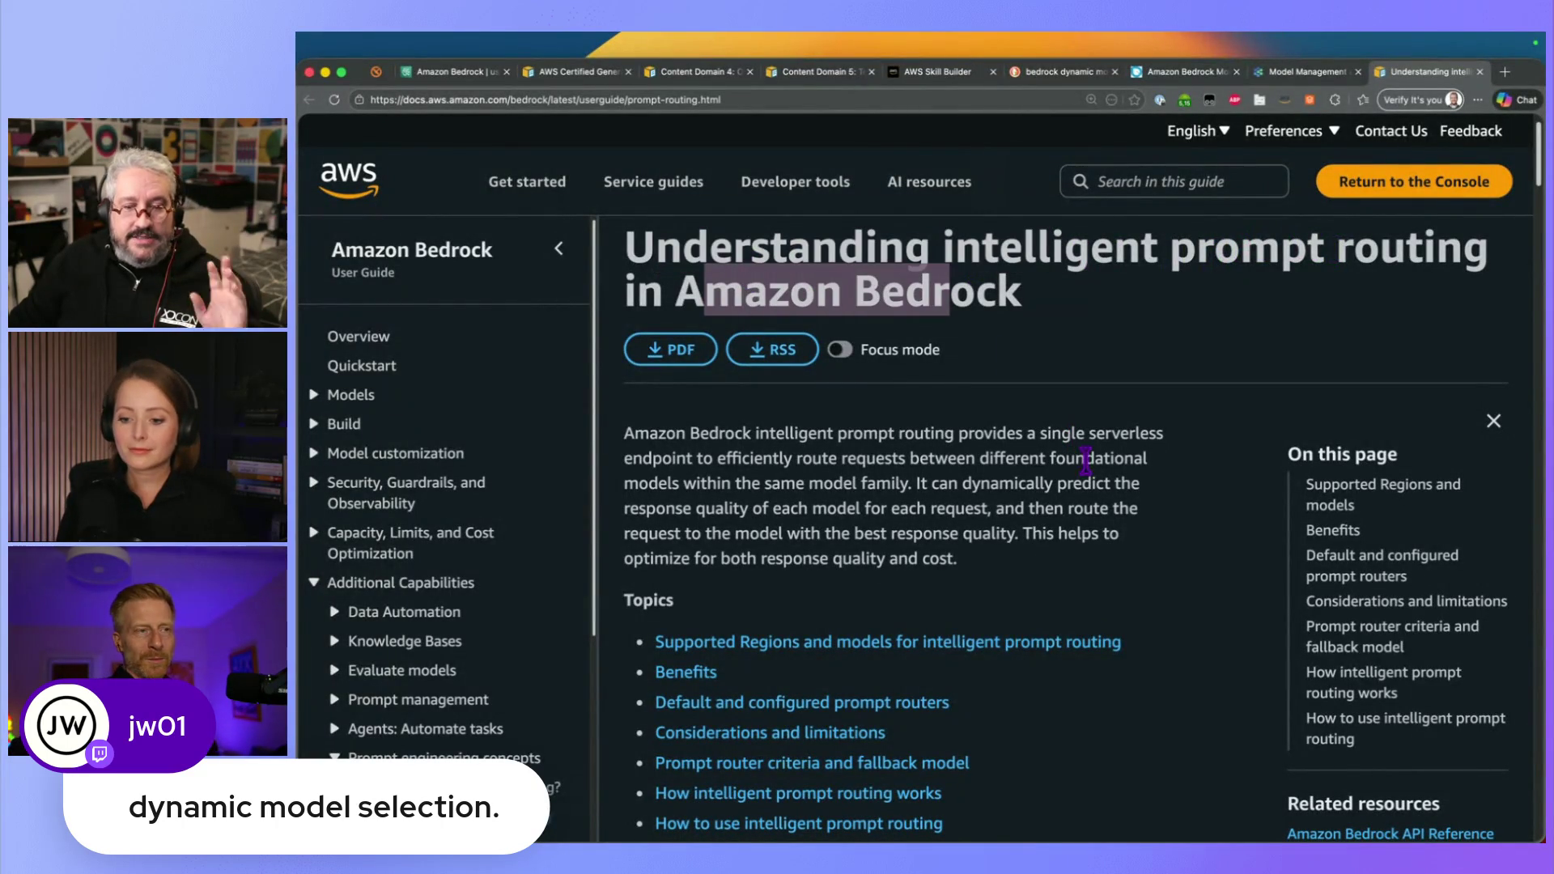
{"action": "left_click", "coordinate": [1153, 530]}
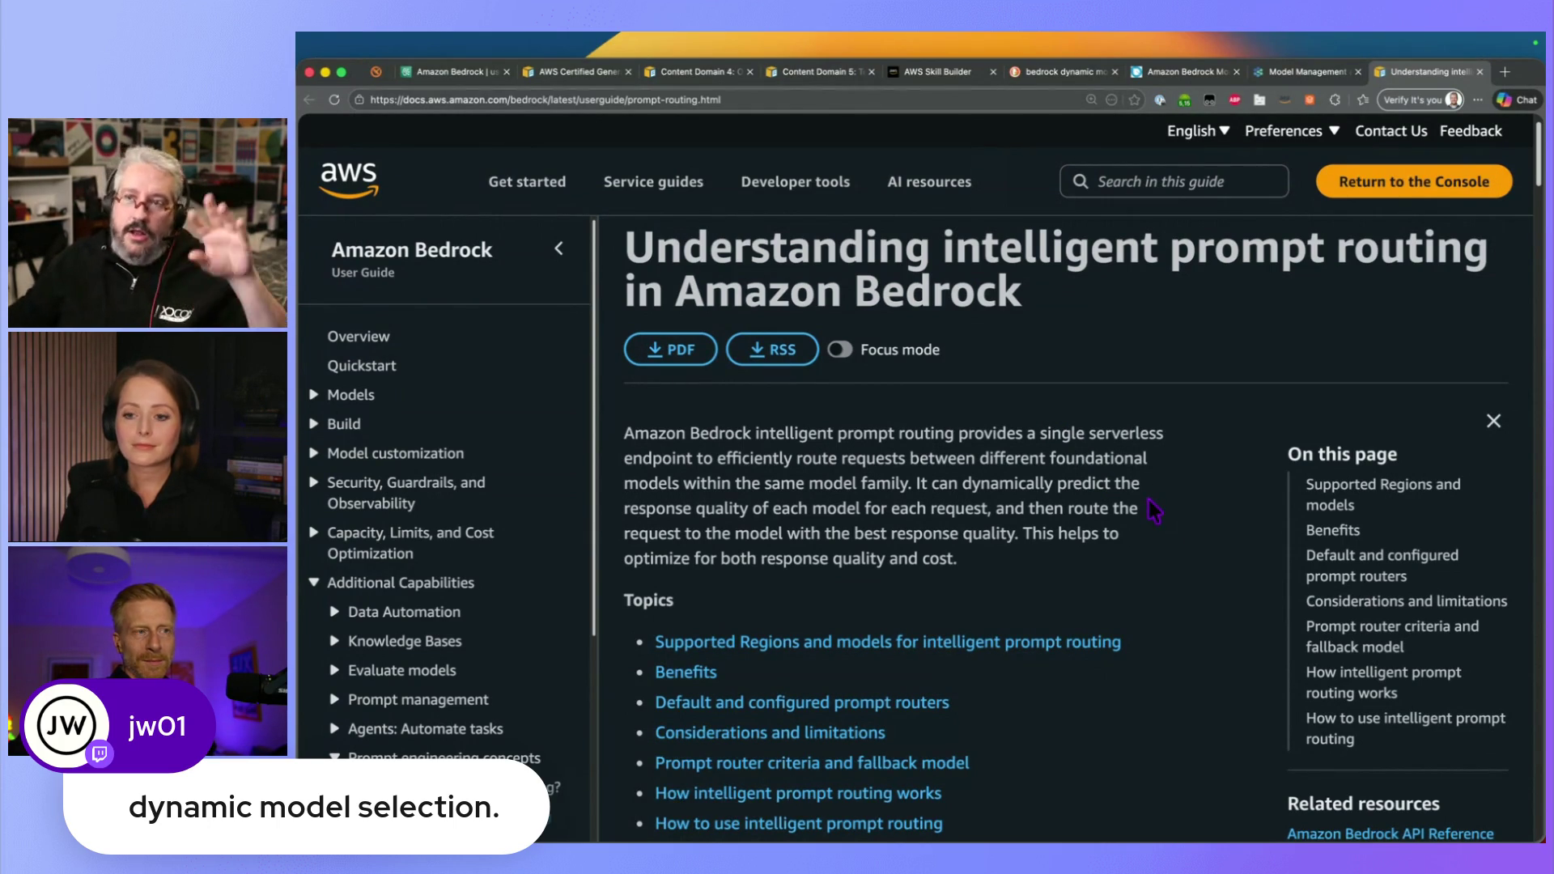
{"action": "left_click_drag", "start_coordinate": [650, 433], "coordinate": [769, 433]}
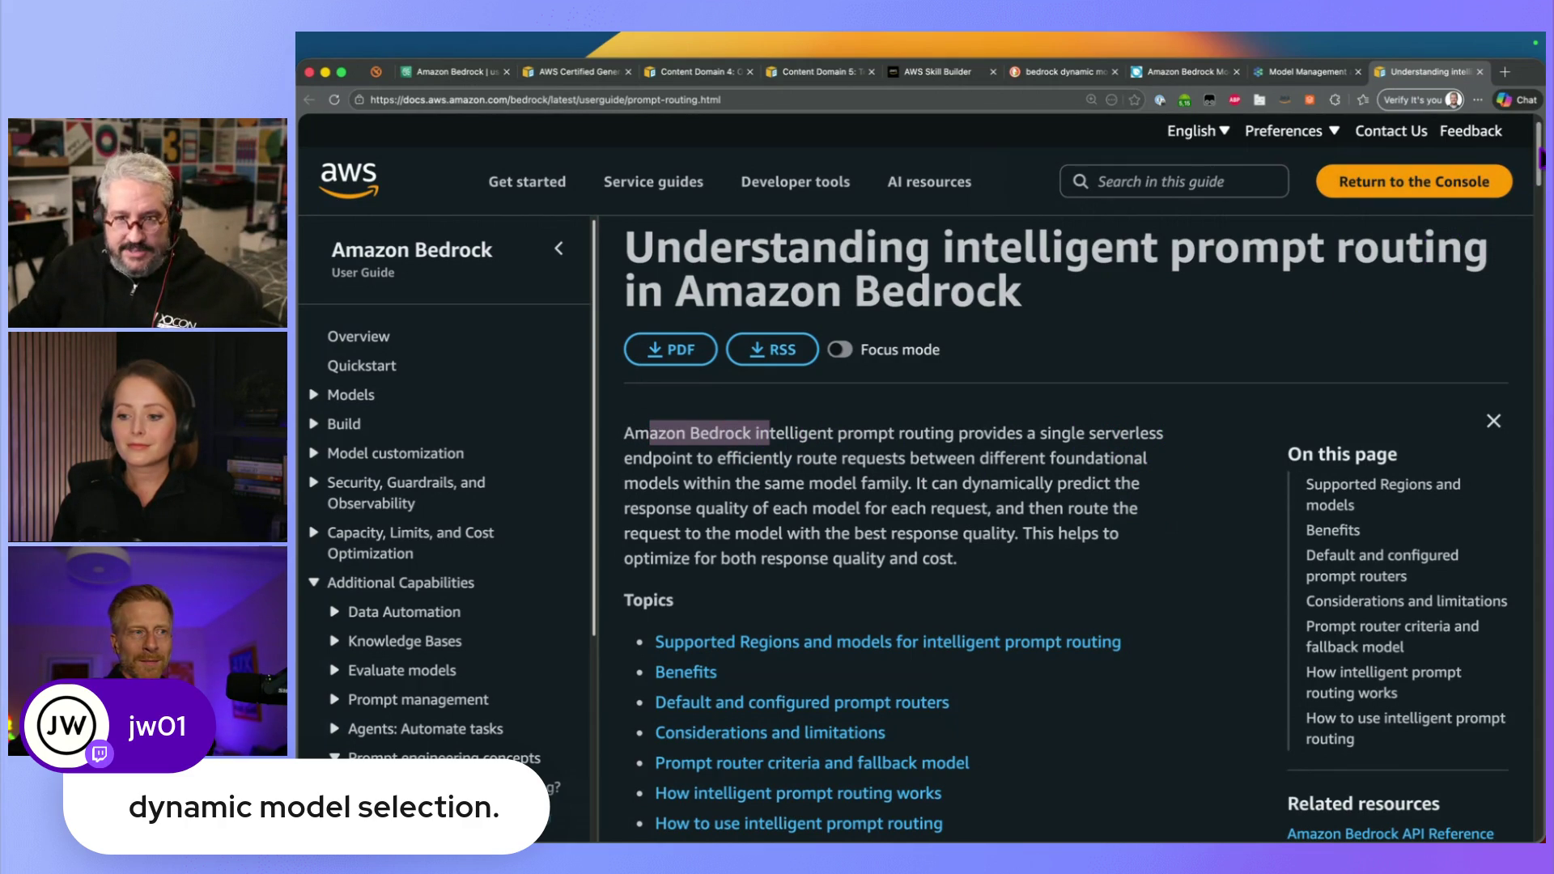
{"action": "scroll", "coordinate": [1541, 155], "scroll_direction": "down", "scroll_amount": 3}
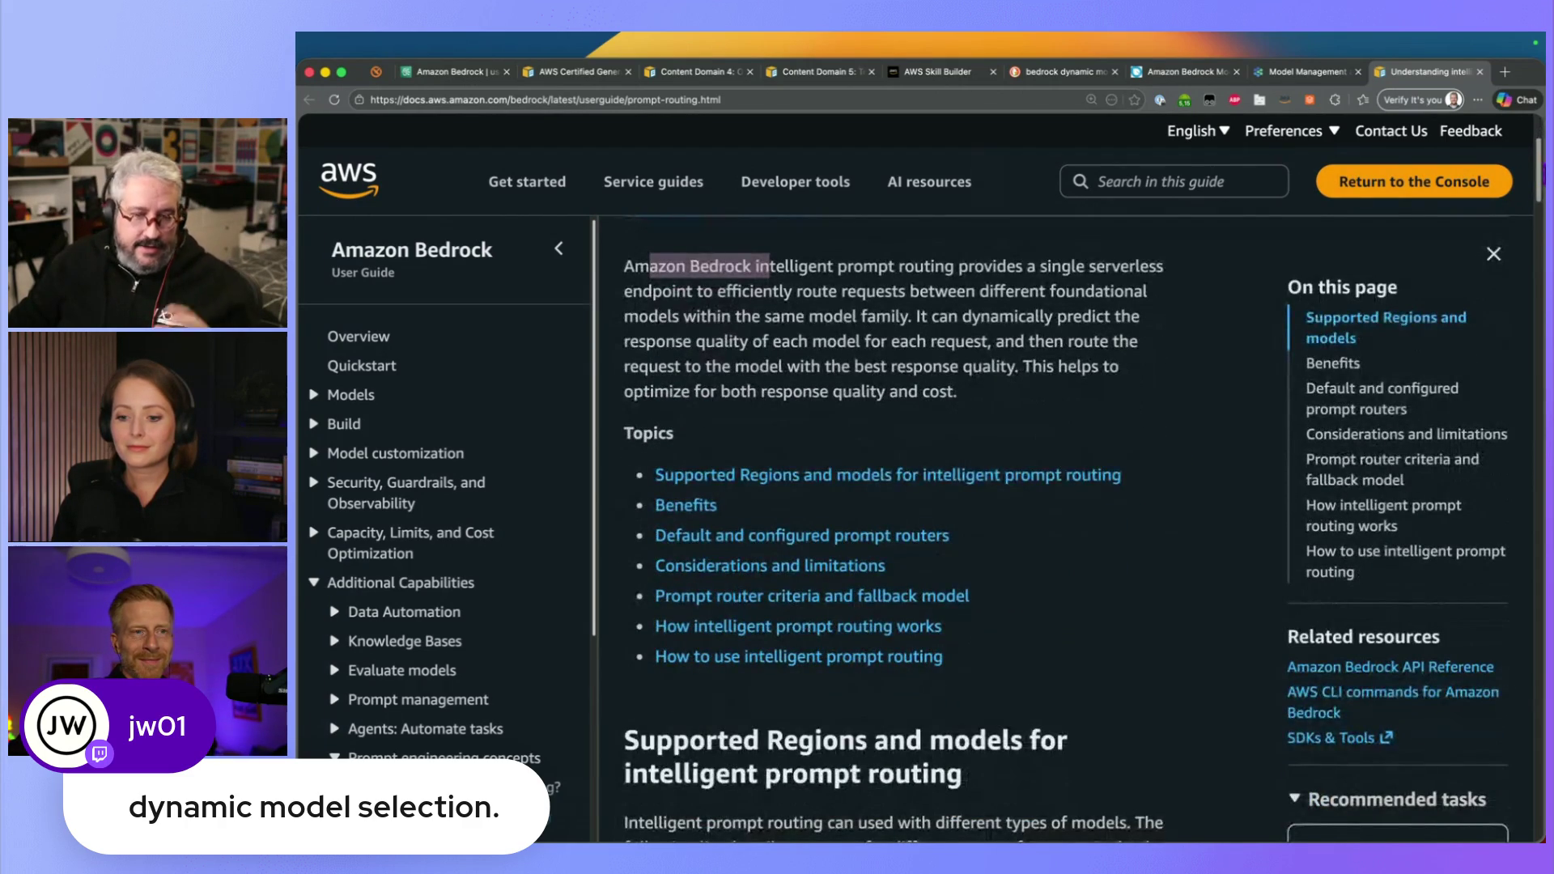
{"action": "scroll", "coordinate": [1538, 154], "scroll_direction": "up", "scroll_amount": 4}
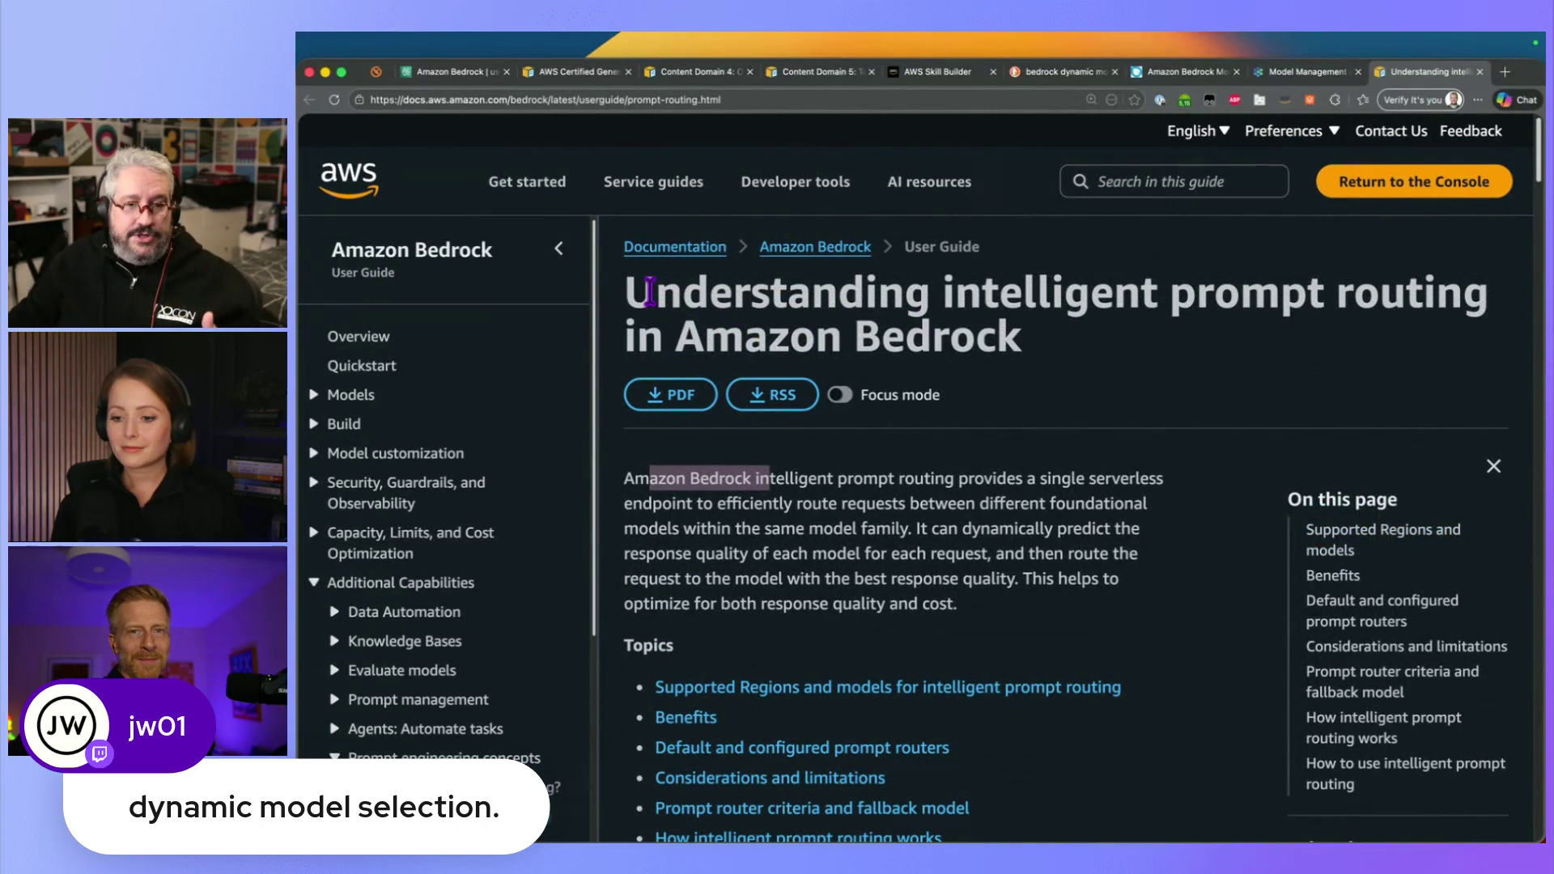
{"action": "left_click_drag", "start_coordinate": [982, 287], "coordinate": [1269, 285]}
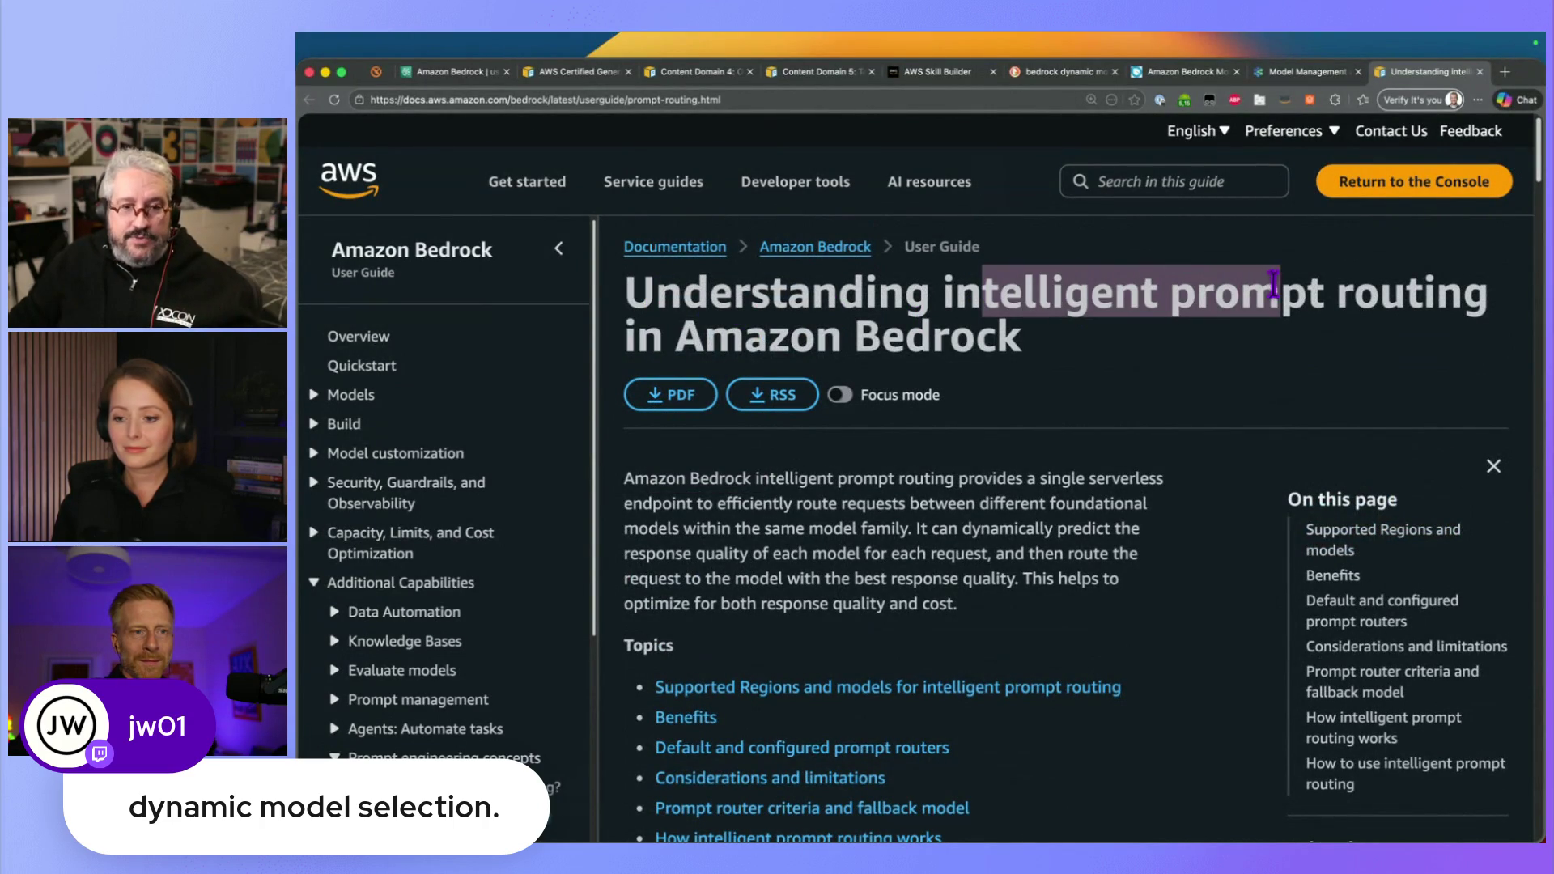
{"action": "scroll", "coordinate": [1540, 180], "scroll_direction": "down", "scroll_amount": 2}
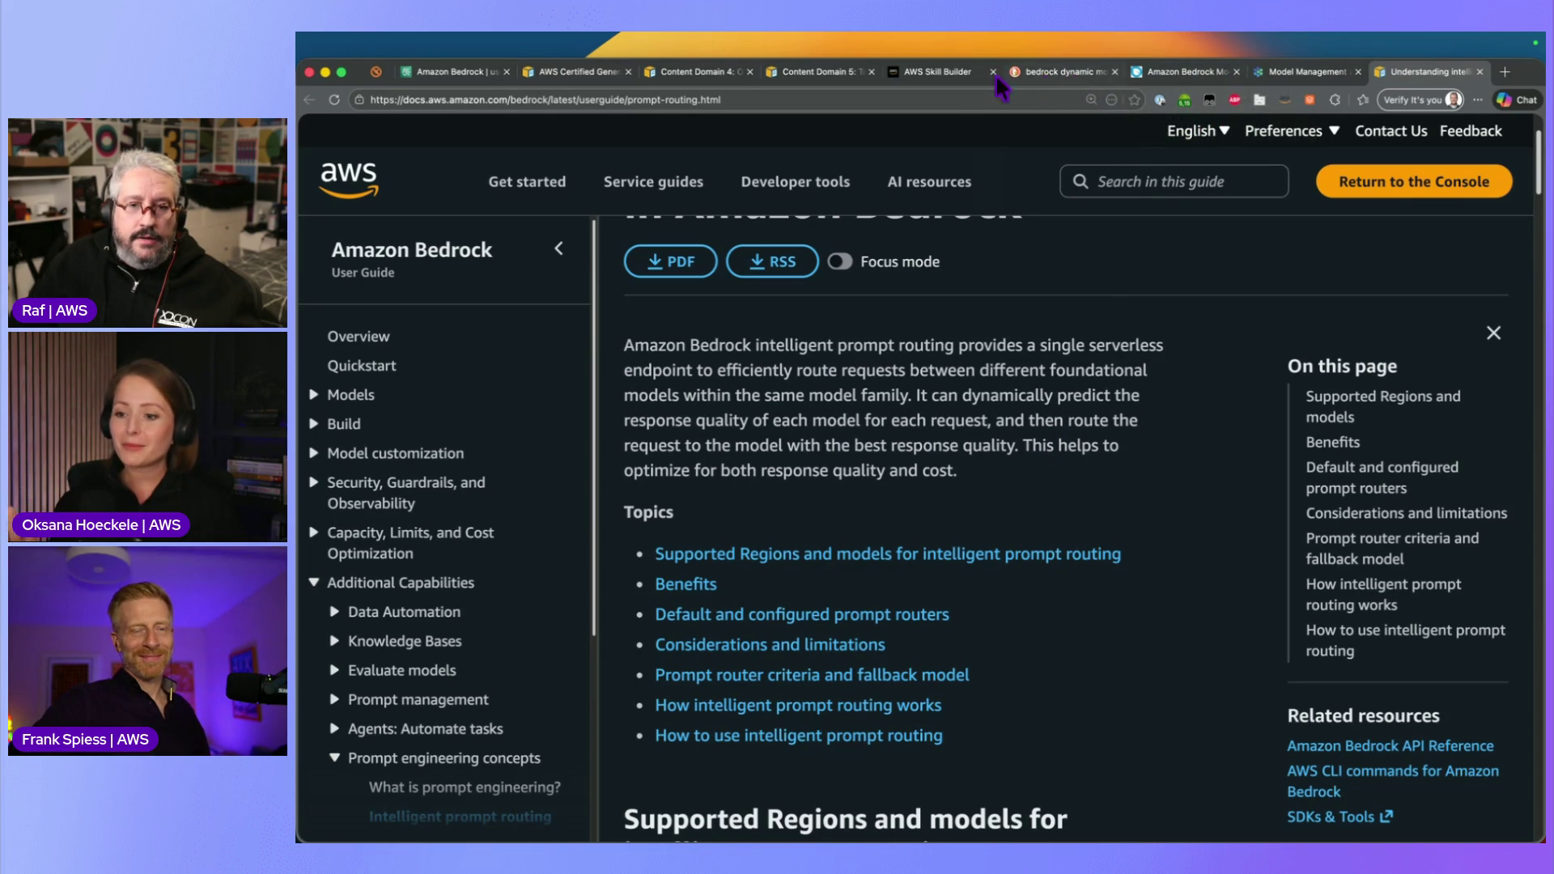
{"action": "left_click", "coordinate": [939, 73]}
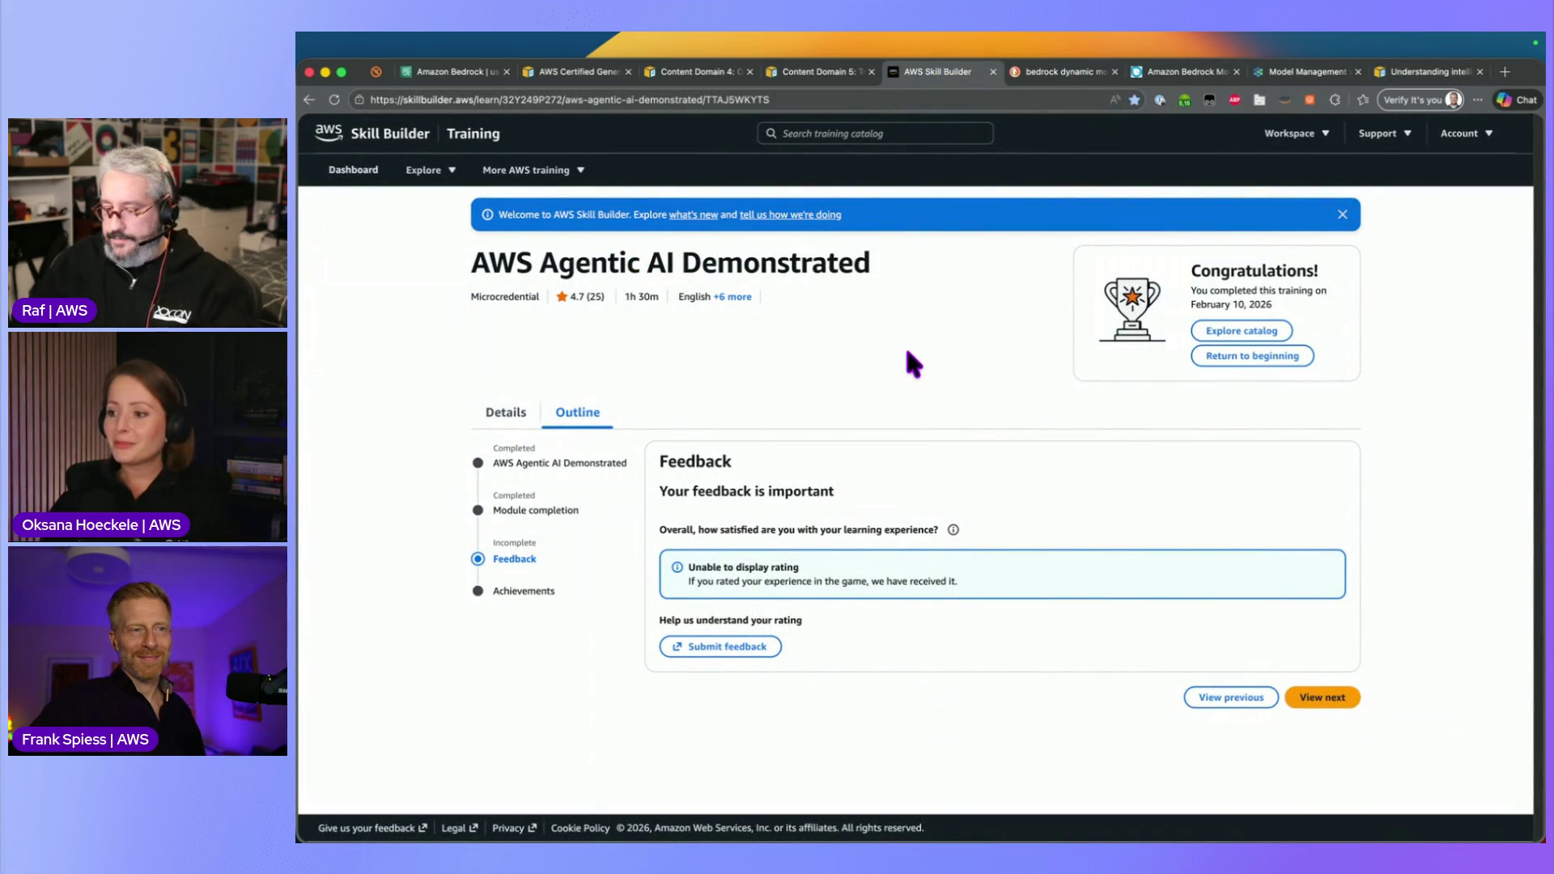
Zoom in on the AWS Agentic AI Demonstrated course completion page
{"action": "key", "text": "super+equal"}
{"action": "key", "text": "super+equal"}
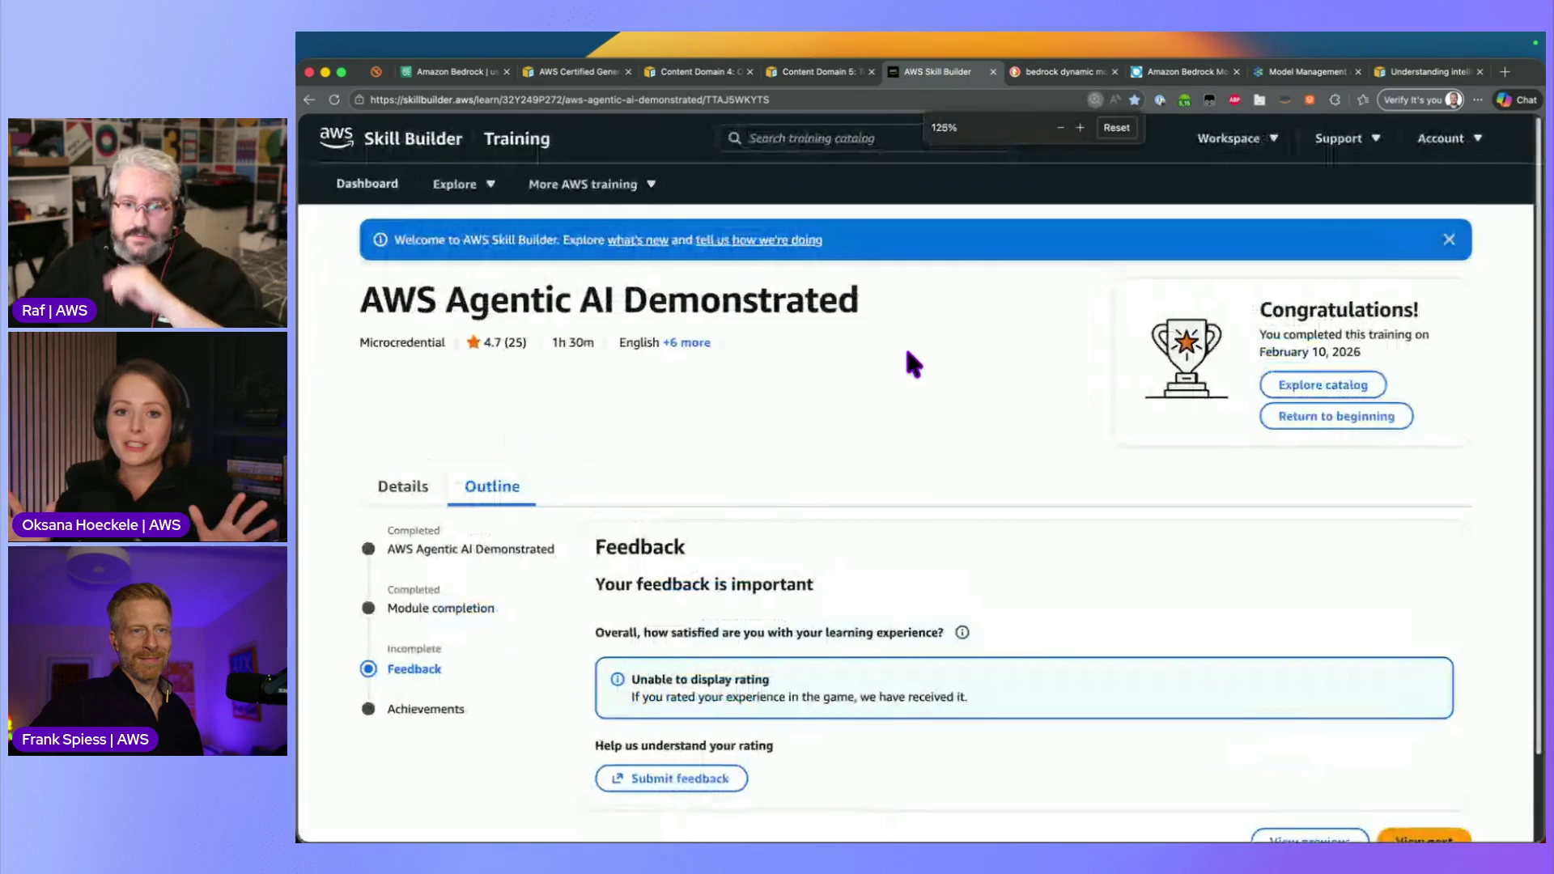